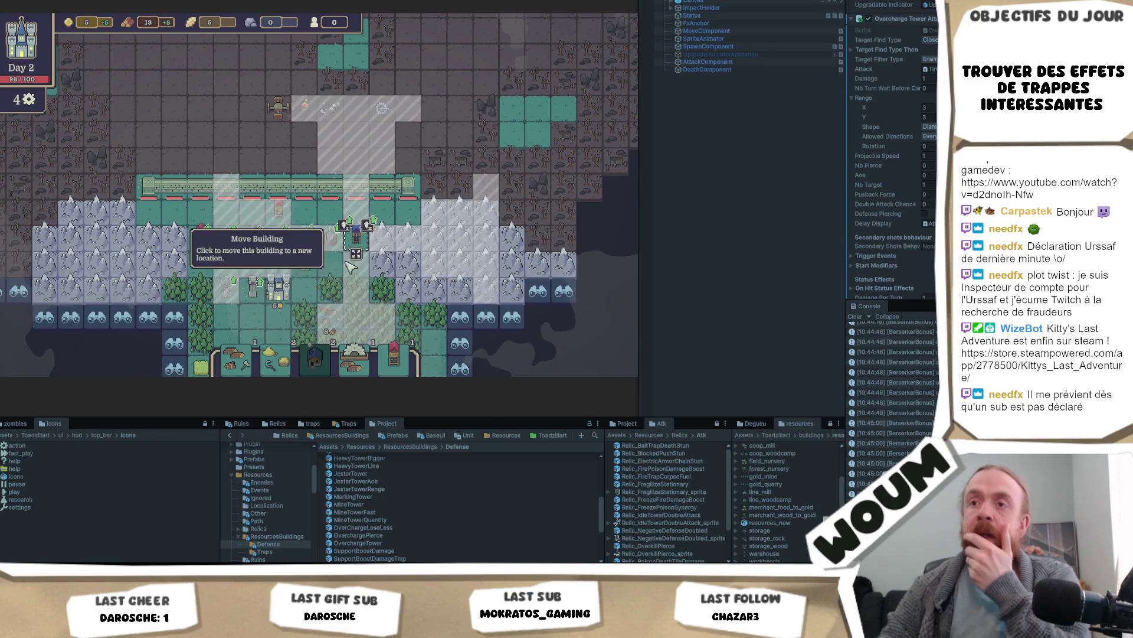
Step: Inspect a map tile and the Electric Trap, then move the stone tower to the upper tile
left_click(255, 281)
scroll(307, 248, "up", 3)
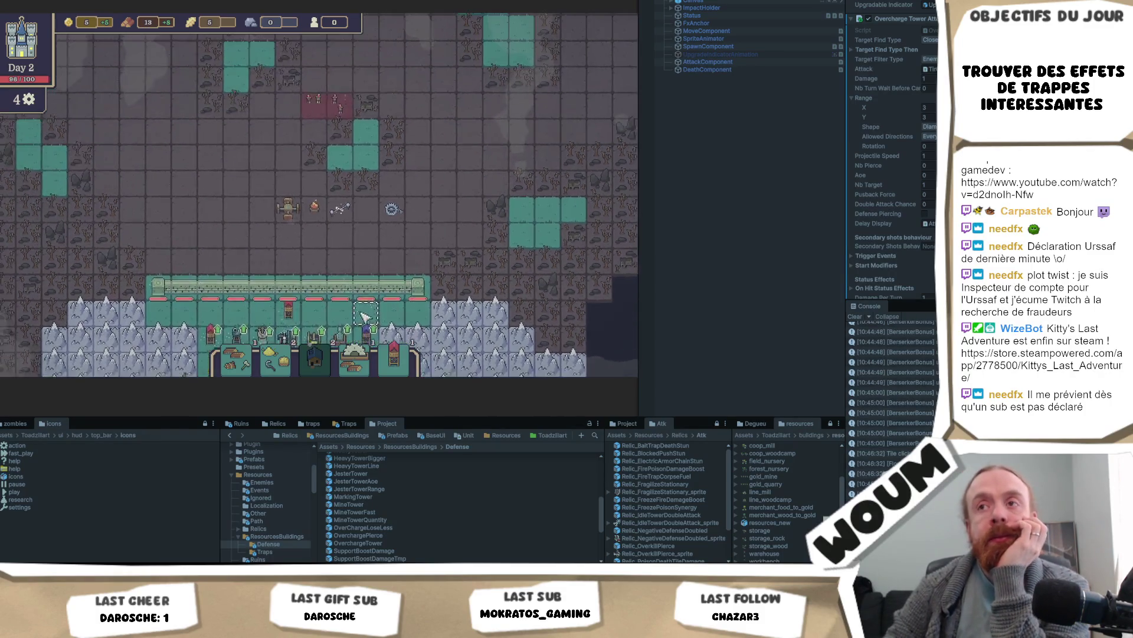
left_click(348, 211)
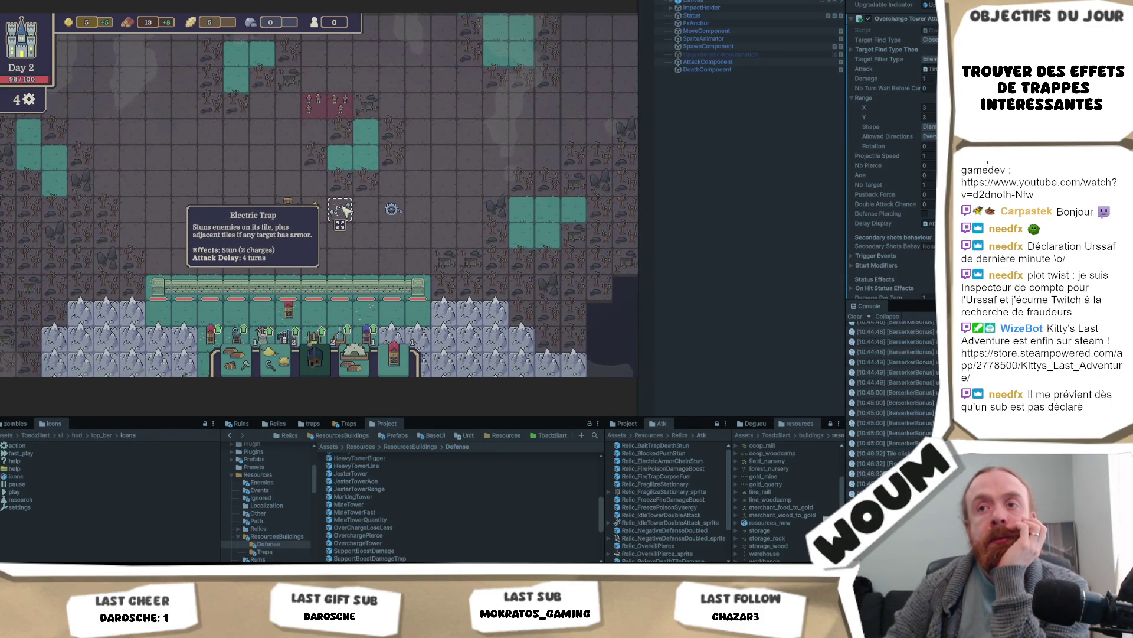
scroll(378, 236, "down", 3)
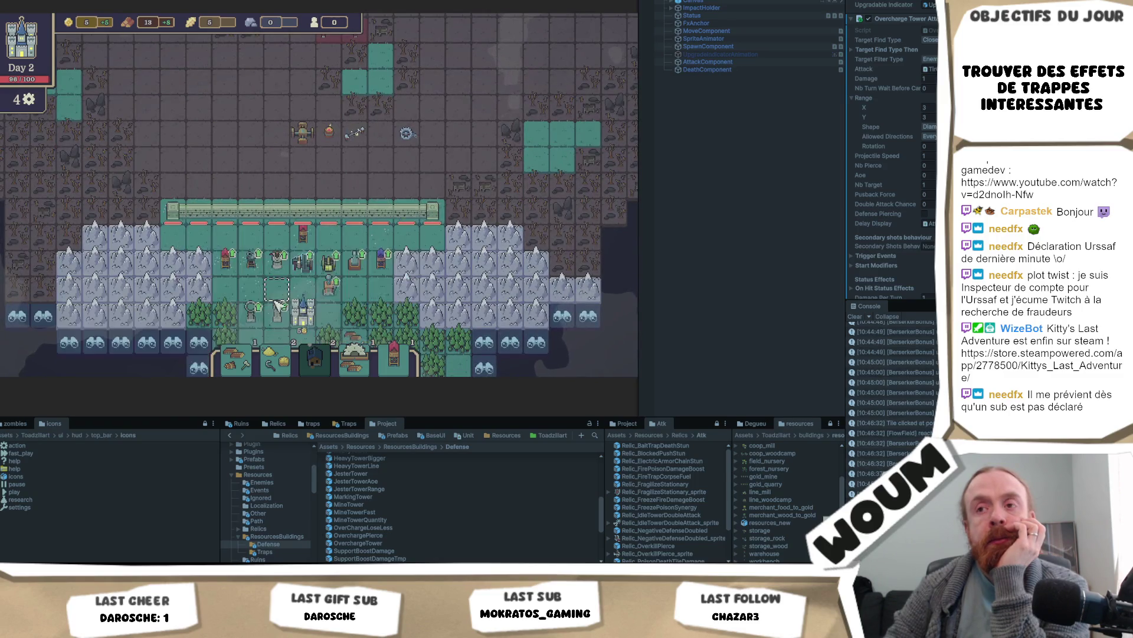
left_click(280, 316)
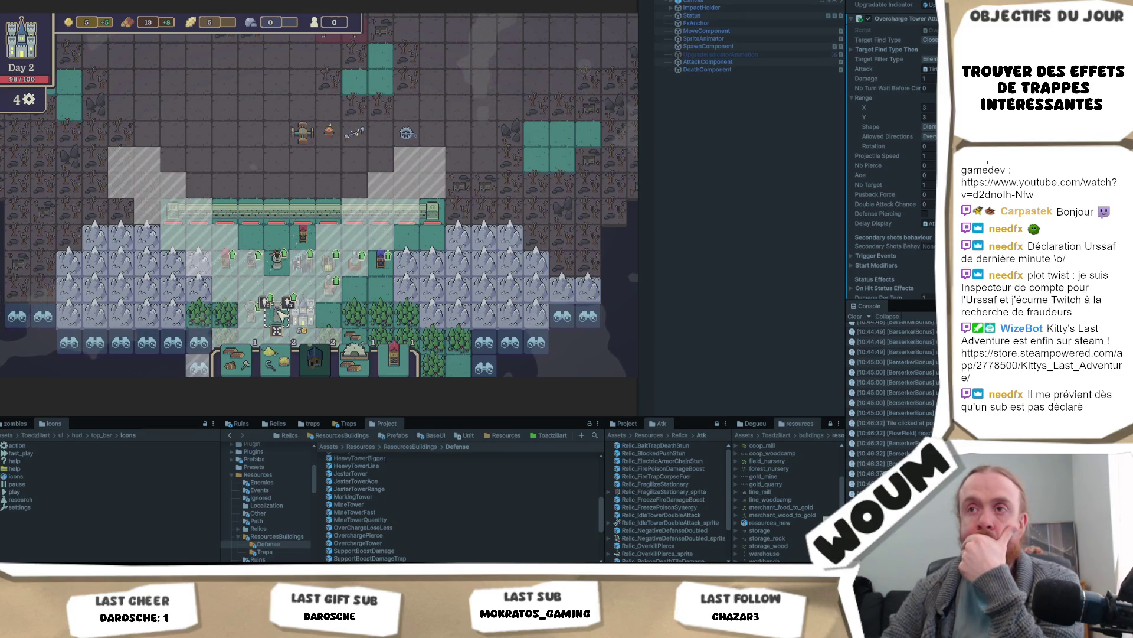
left_click_drag(280, 316, 324, 267)
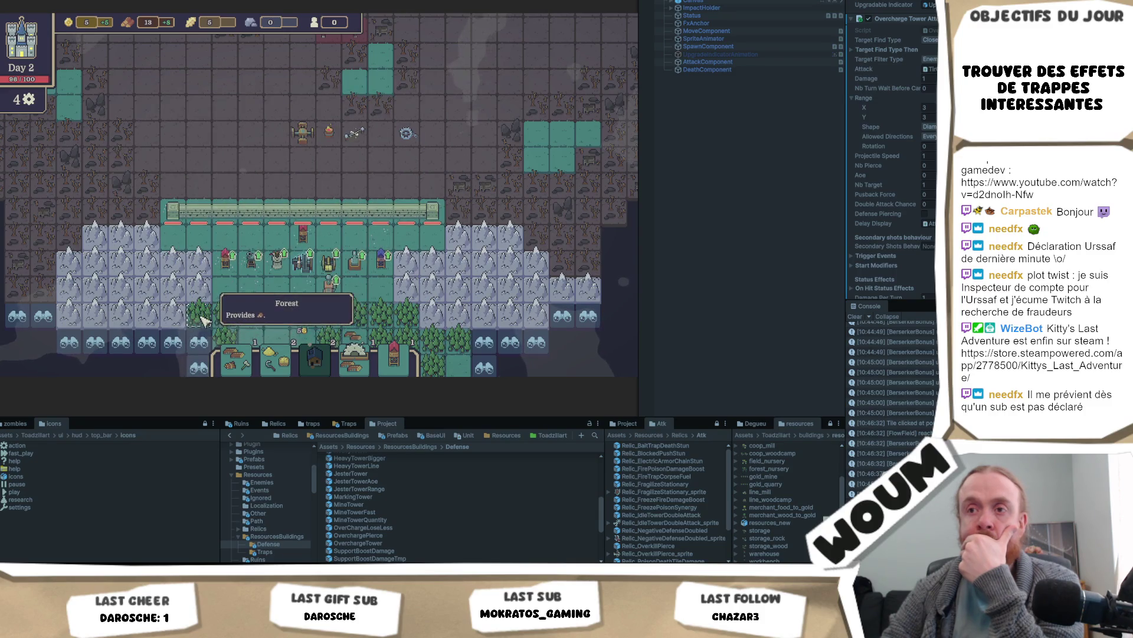
Step: Select the Jester Tower, recentre the map, and open its Allowed Directions choices
left_click(275, 325)
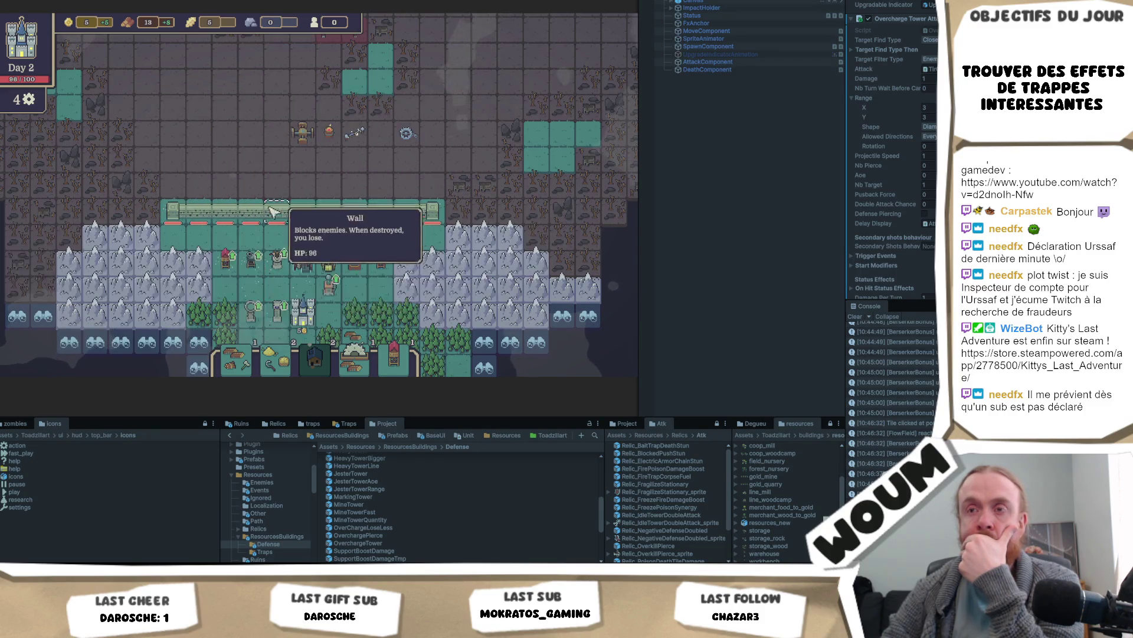
mouse_move(278, 144)
left_mouse_down()
mouse_move(256, 260)
mouse_move(303, 118)
left_mouse_up()
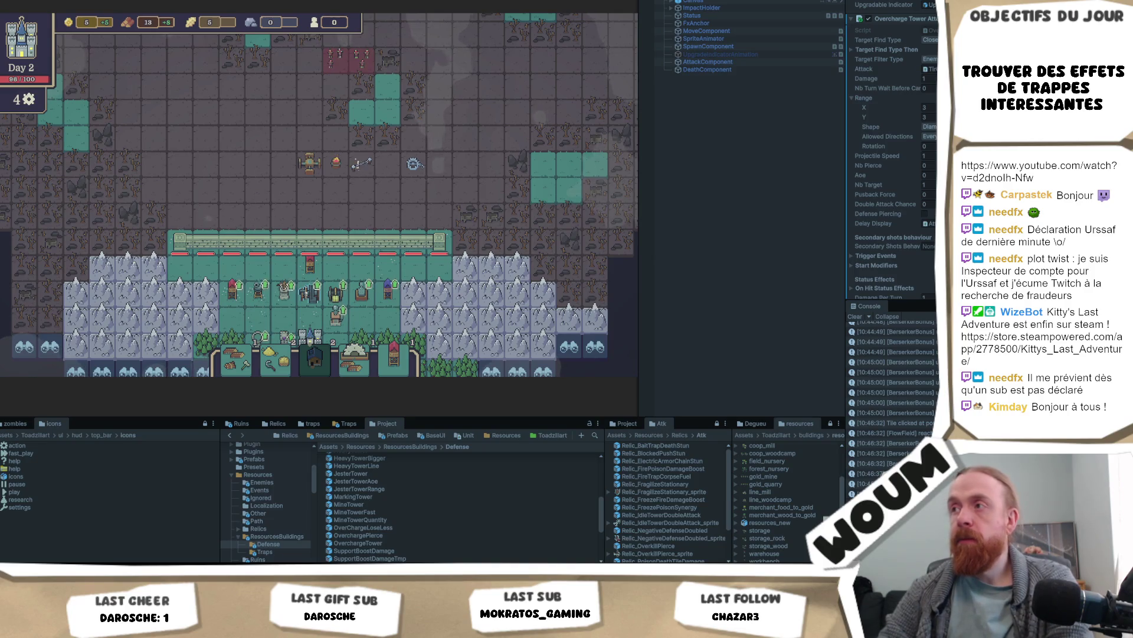
left_click(930, 136)
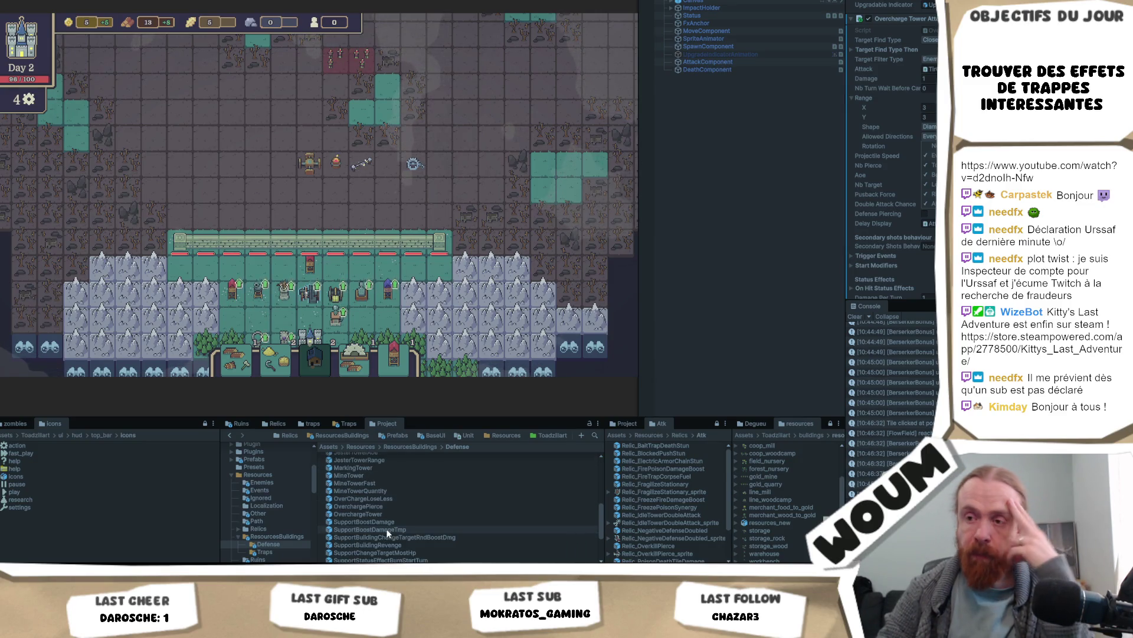
Step: Select the JesterTower asset and scroll its Inspector to the top of the Building Component
scroll(399, 512, "up", 2)
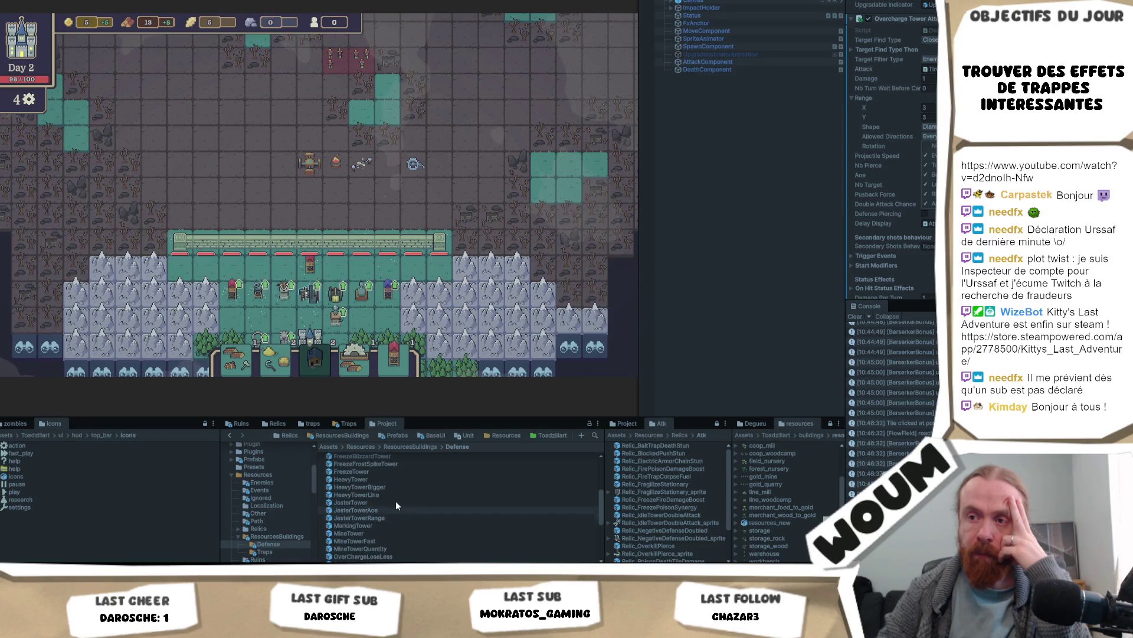
left_click(375, 501)
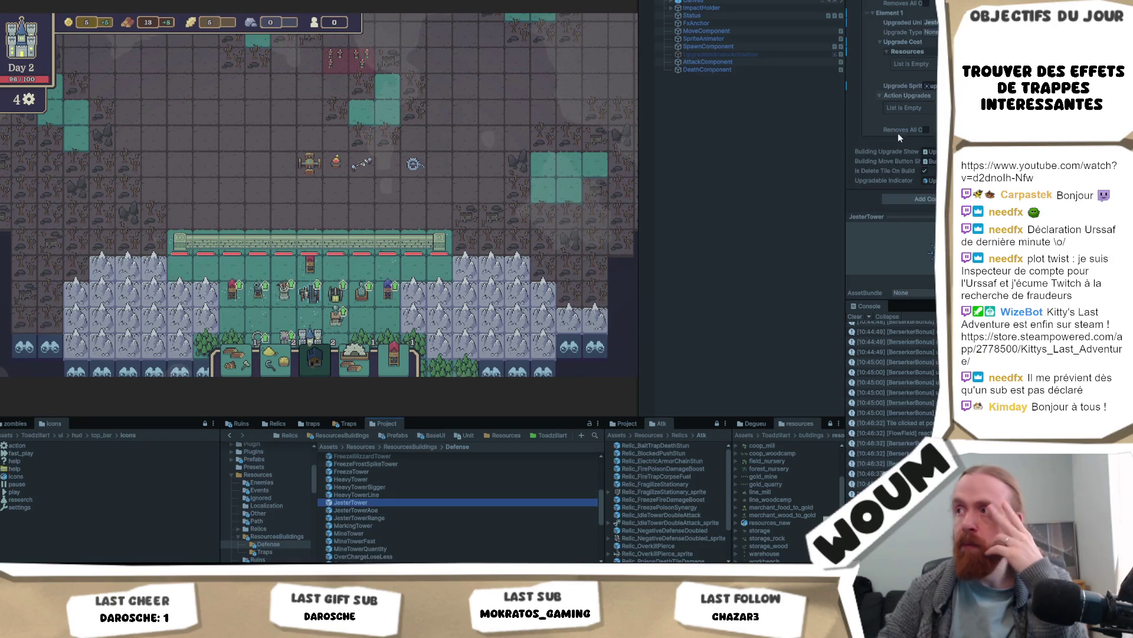
scroll(902, 147, "up", 4)
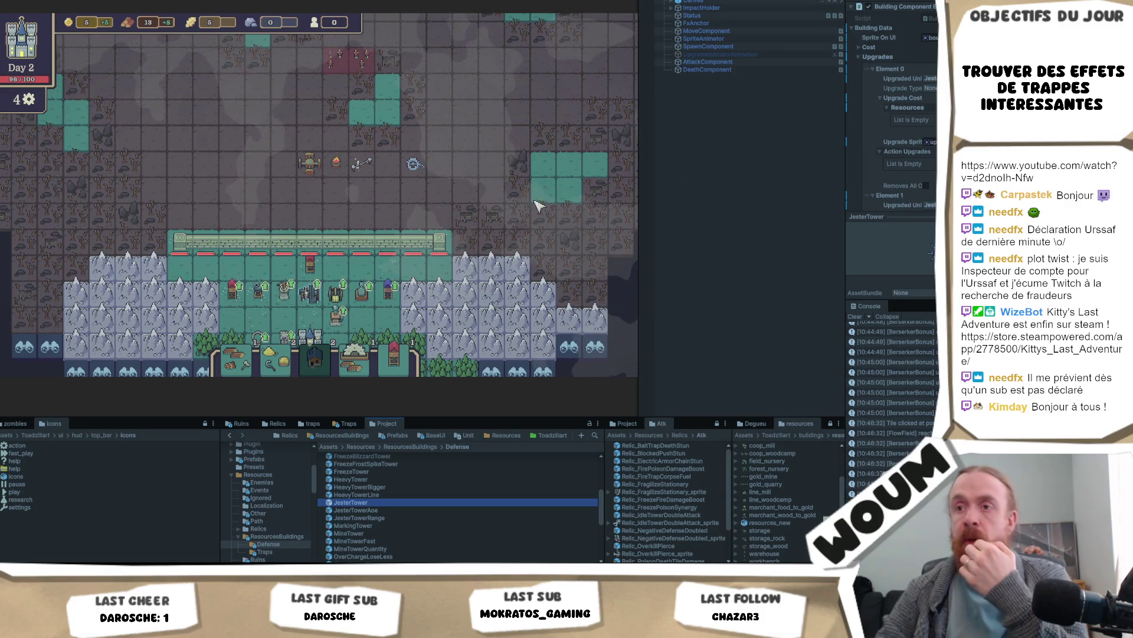
scroll(470, 133, "up", 5)
scroll(470, 133, "down", 5)
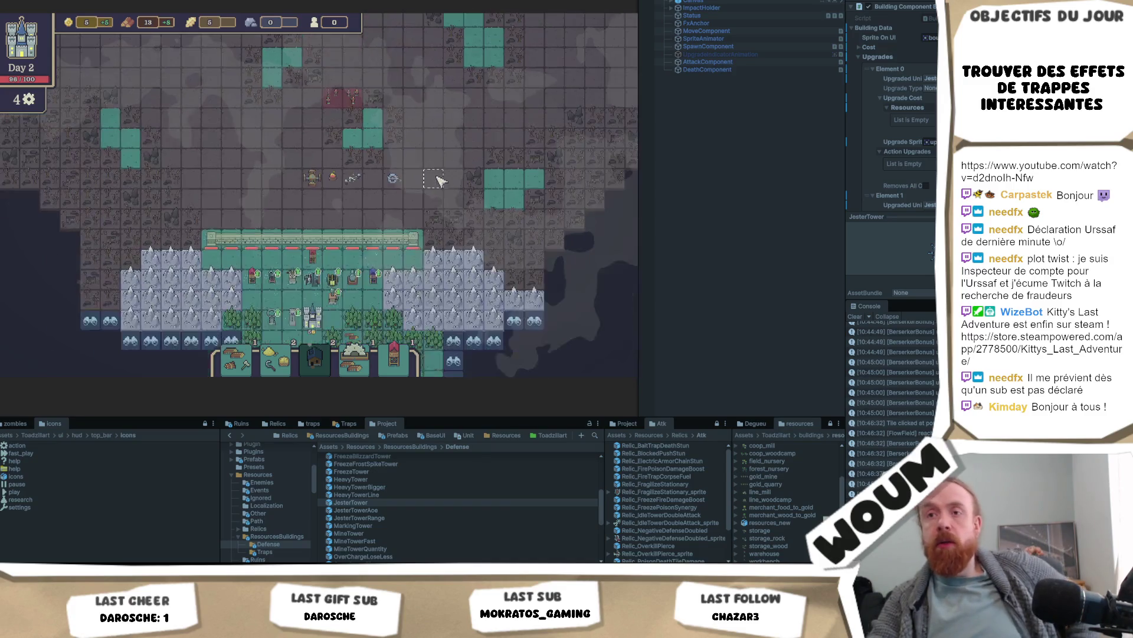
scroll(307, 201, "up", 2)
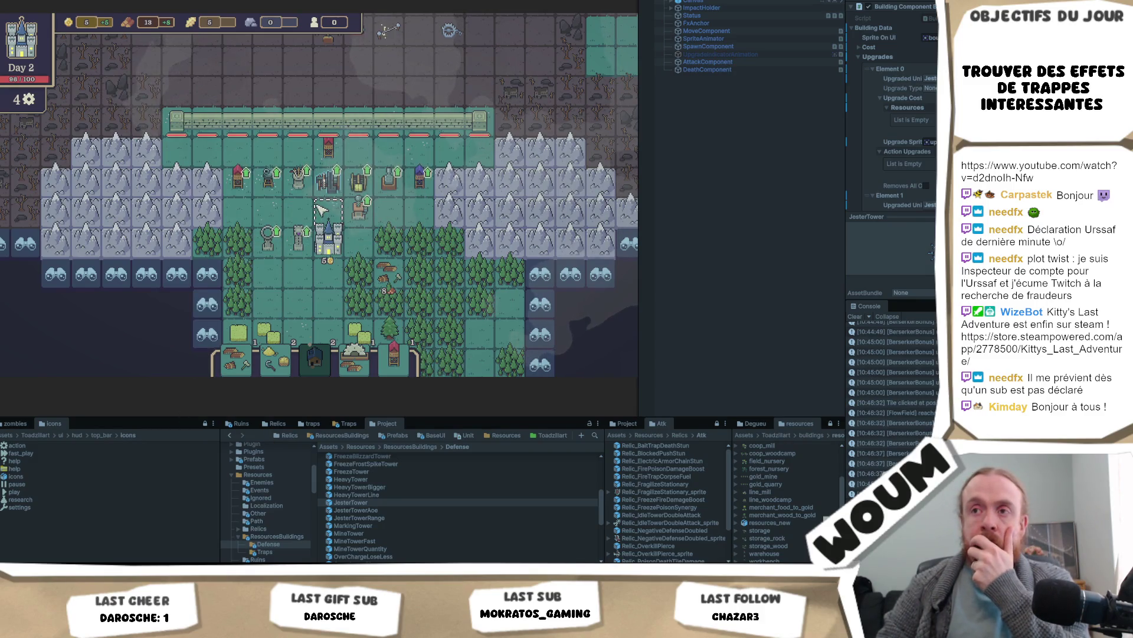
Step: Move the blue tower twice with Move Building, ending beside the castle, then deselect it
left_click(410, 213)
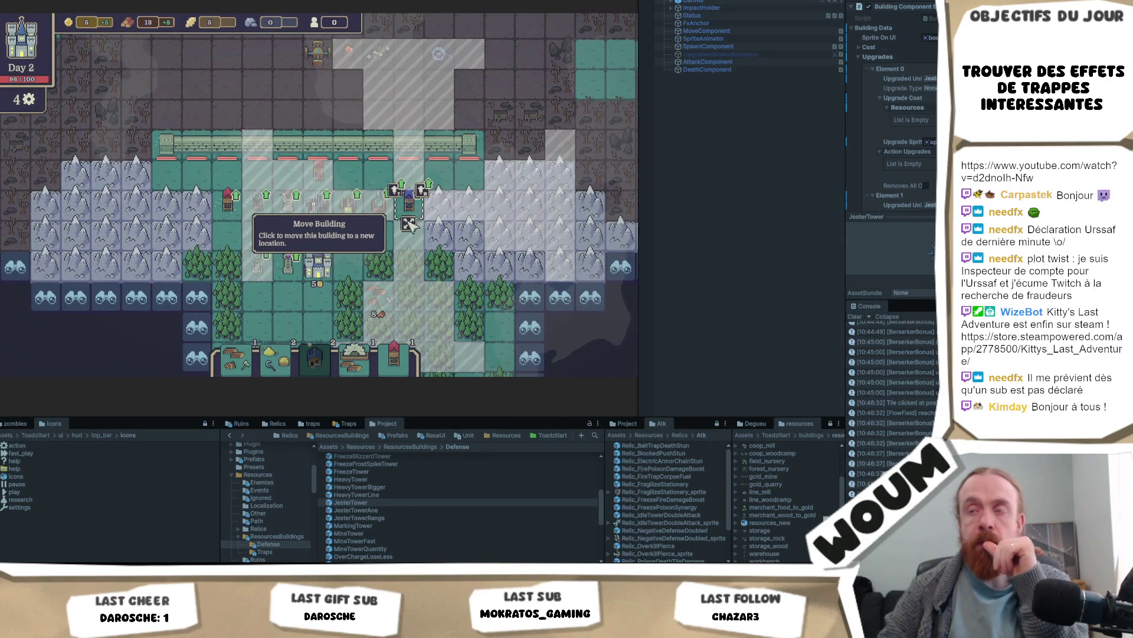
left_click(409, 224)
left_click(348, 260)
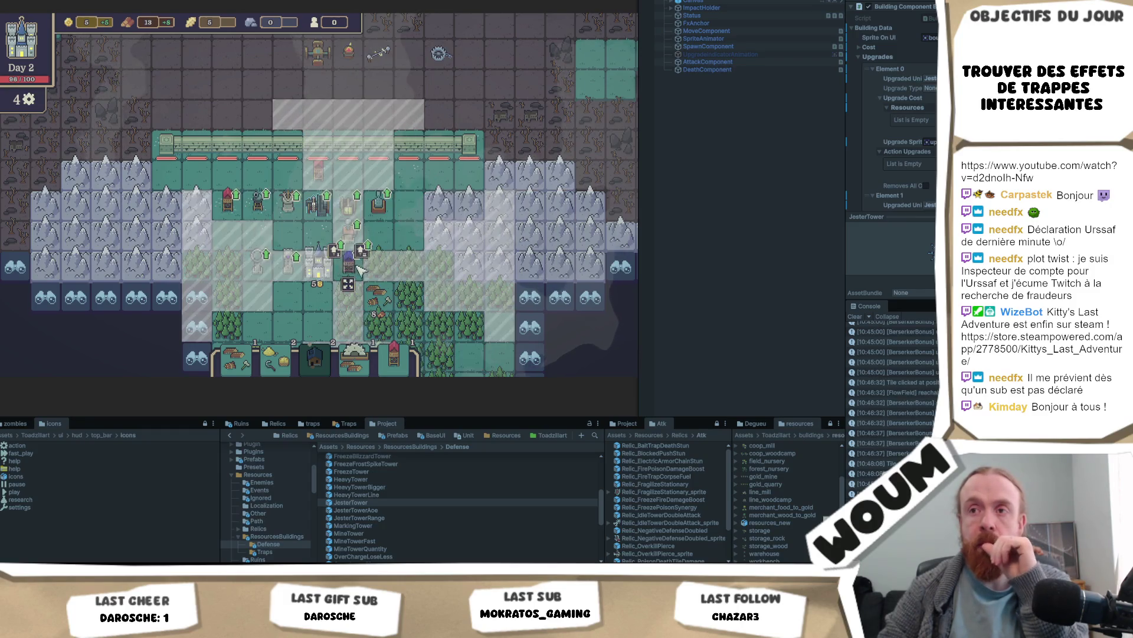
left_click(349, 230)
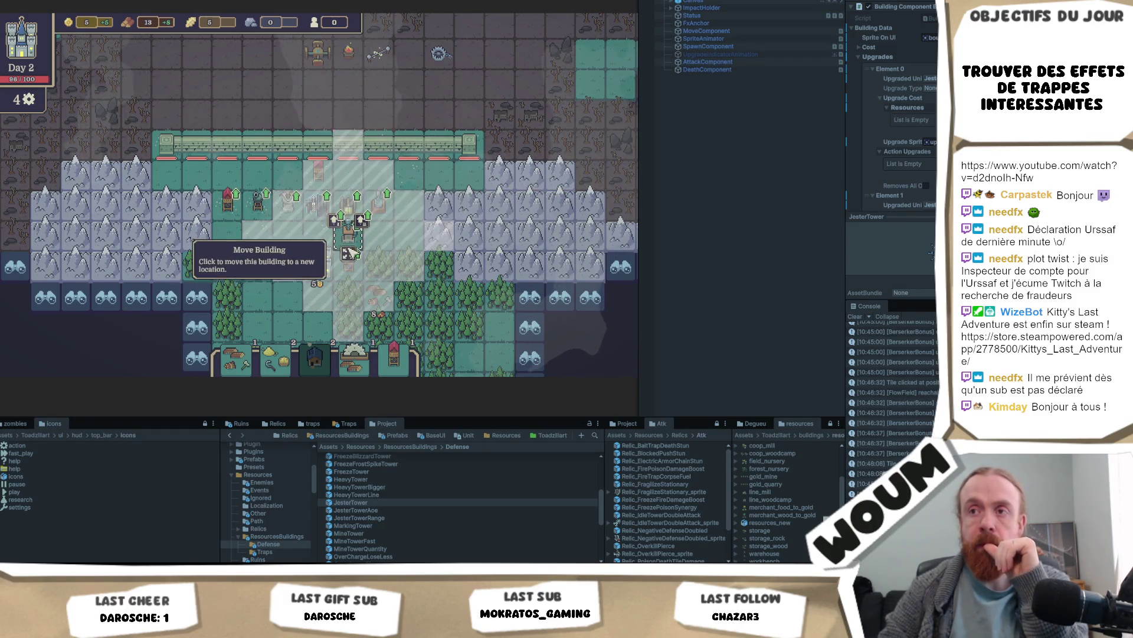
left_click(349, 248)
left_click(408, 212)
left_click(408, 219)
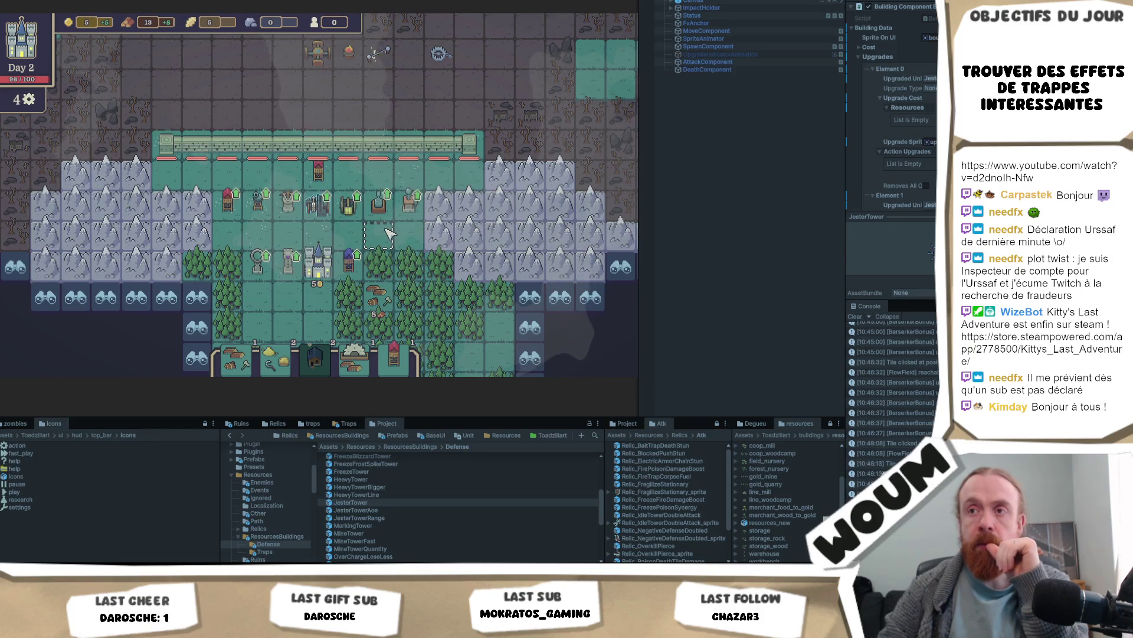
scroll(532, 236, "down", 3)
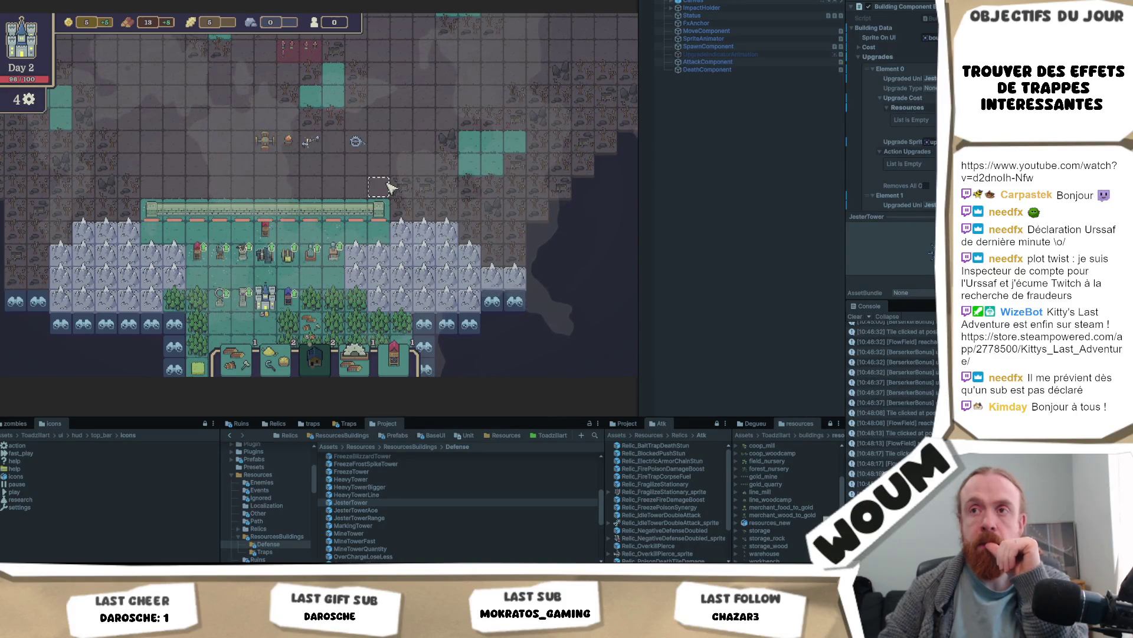
key("a")
key("w")
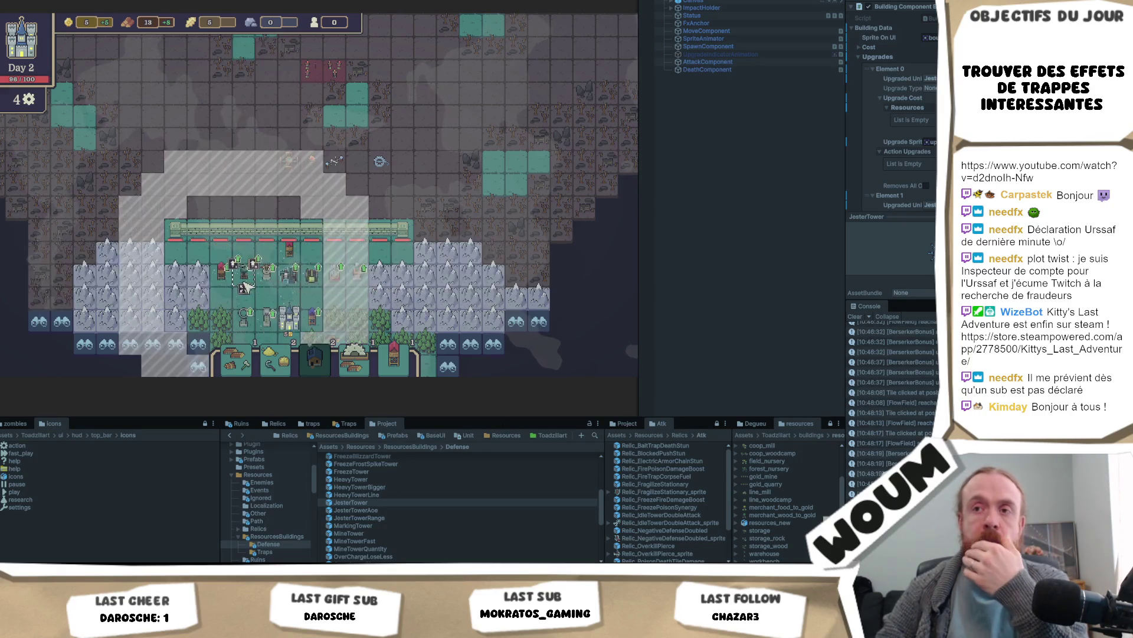
mouse_move(232, 281)
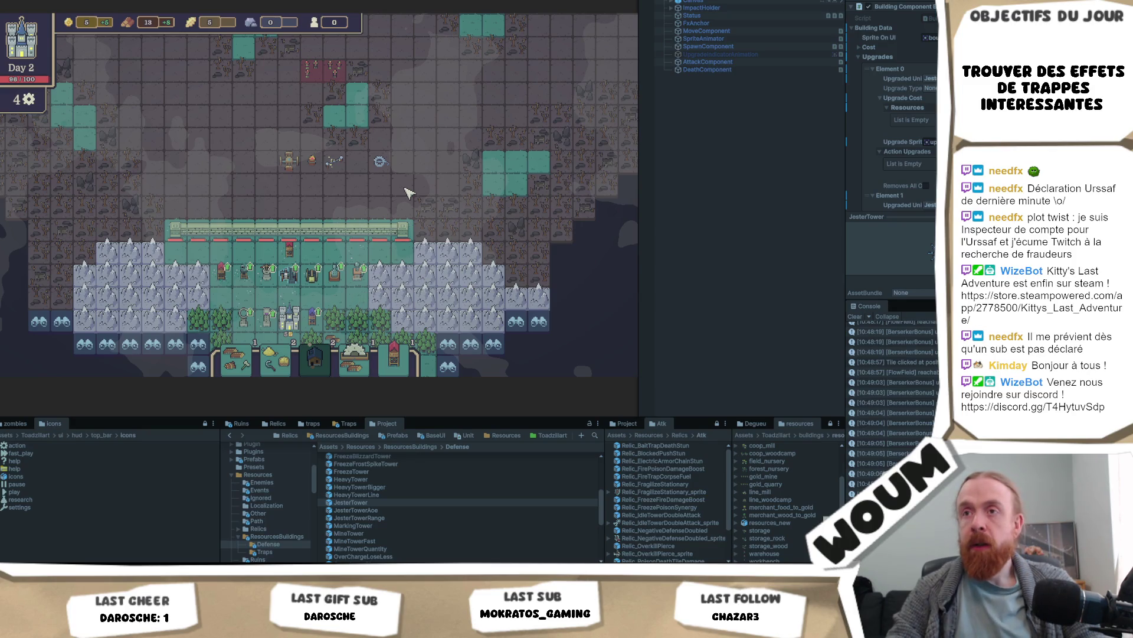
Step: Inspect the Mine Tower's range and the neighbouring building, then deselect the Mine Tower
left_click(319, 279)
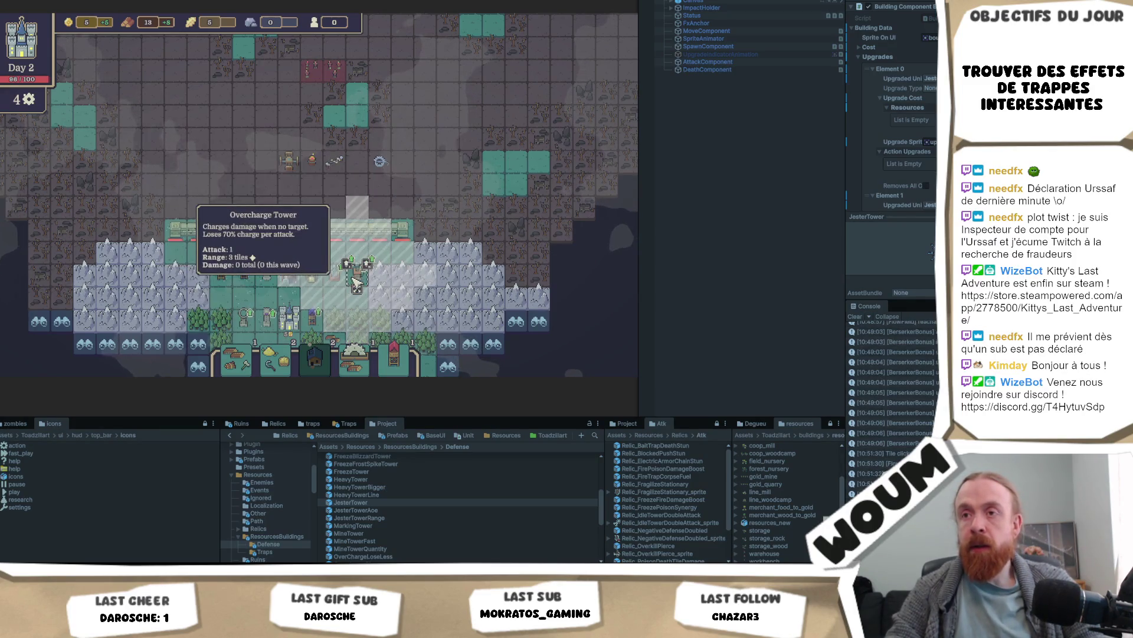
left_click(244, 272)
left_click(319, 278)
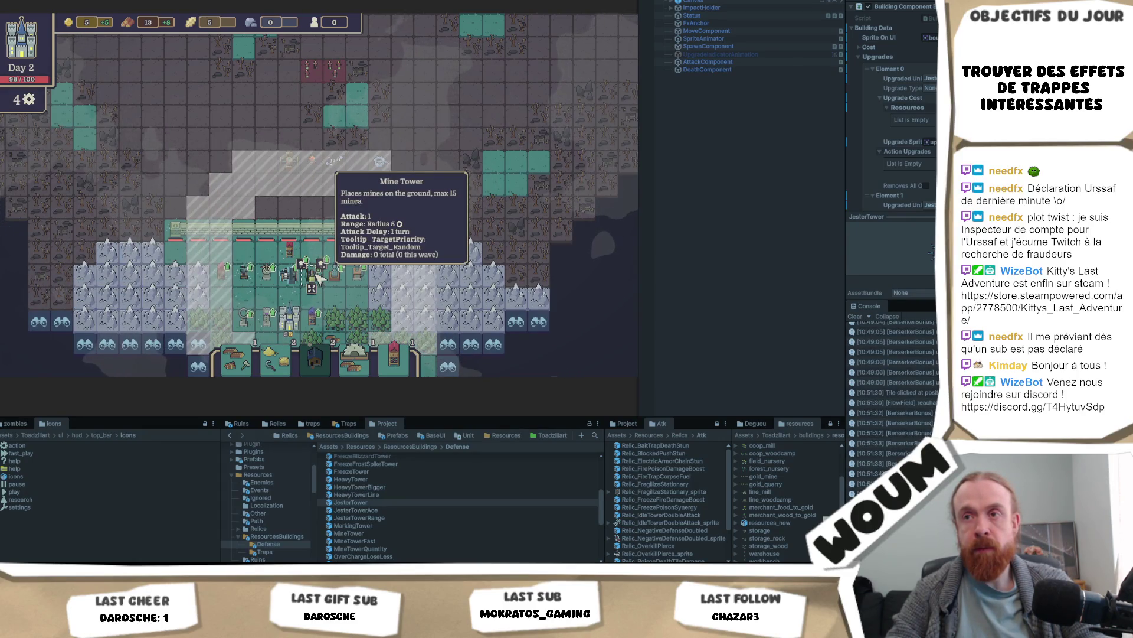
left_click(416, 331)
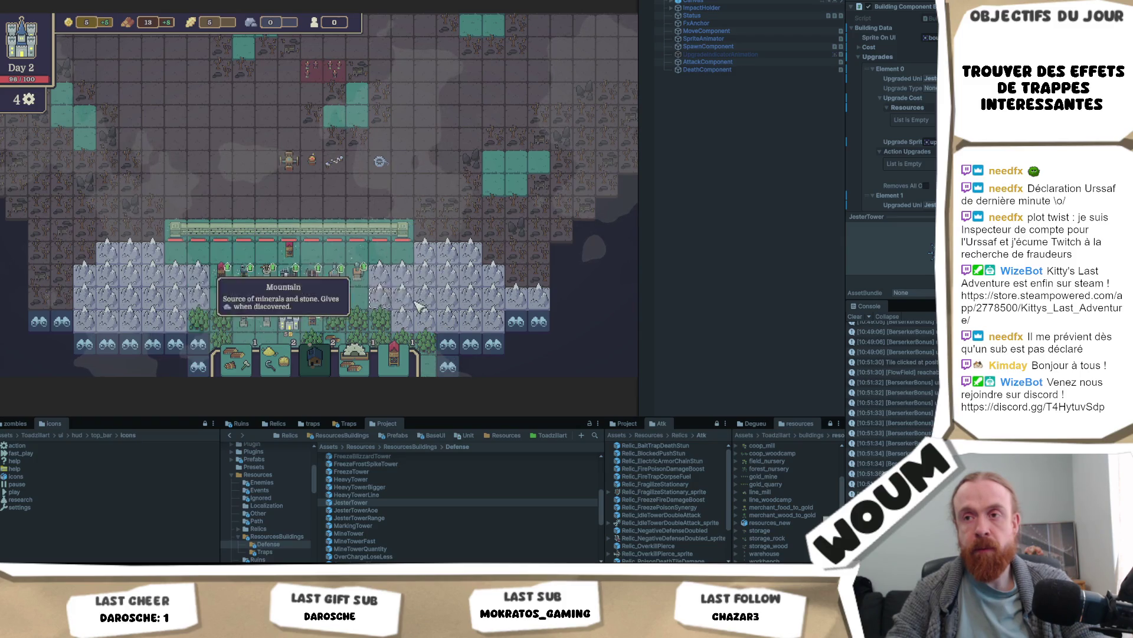
Step: Pan the map to explore beyond the base
scroll(413, 283, "down", 1)
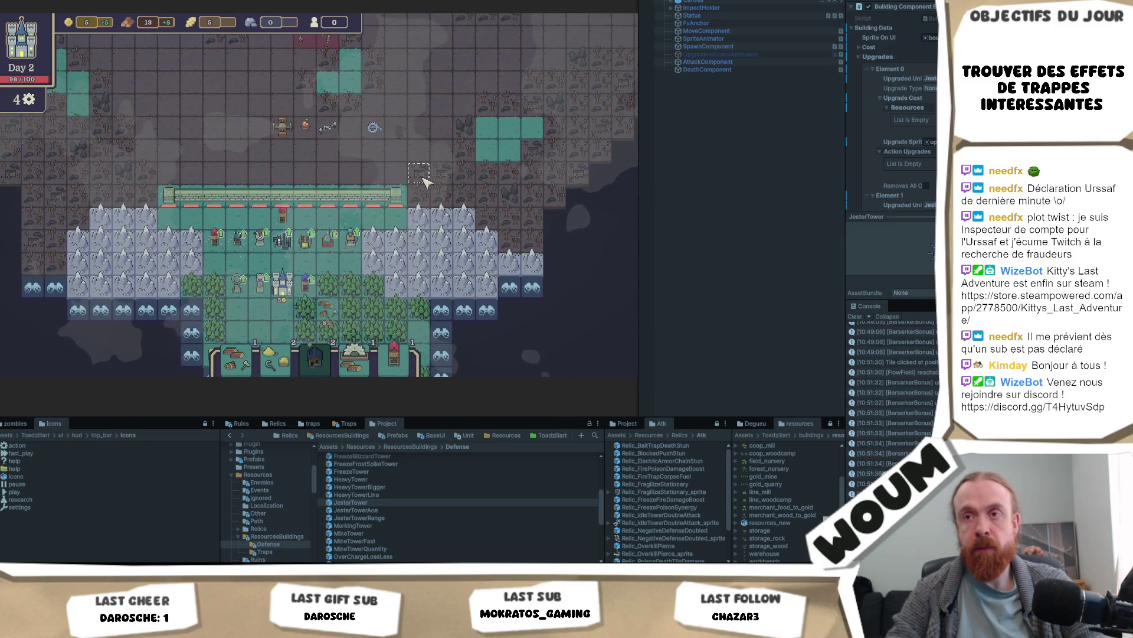
mouse_move(425, 181)
left_mouse_down()
mouse_move(403, 287)
mouse_move(490, 223)
mouse_move(433, 199)
left_mouse_up()
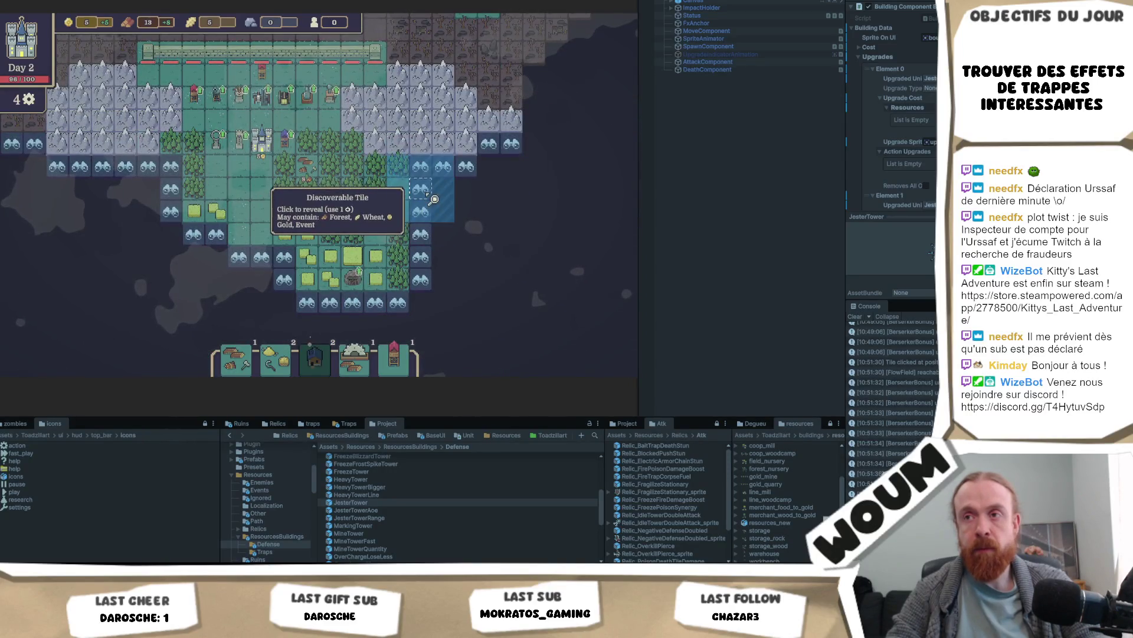
scroll(437, 204, "up", 5)
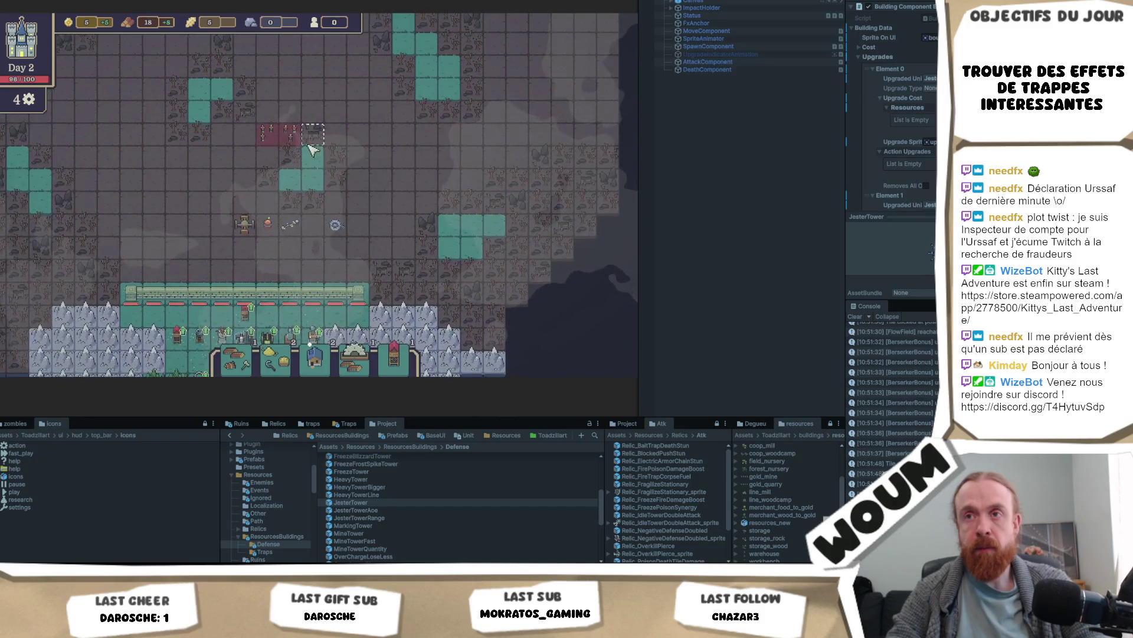
mouse_move(235, 346)
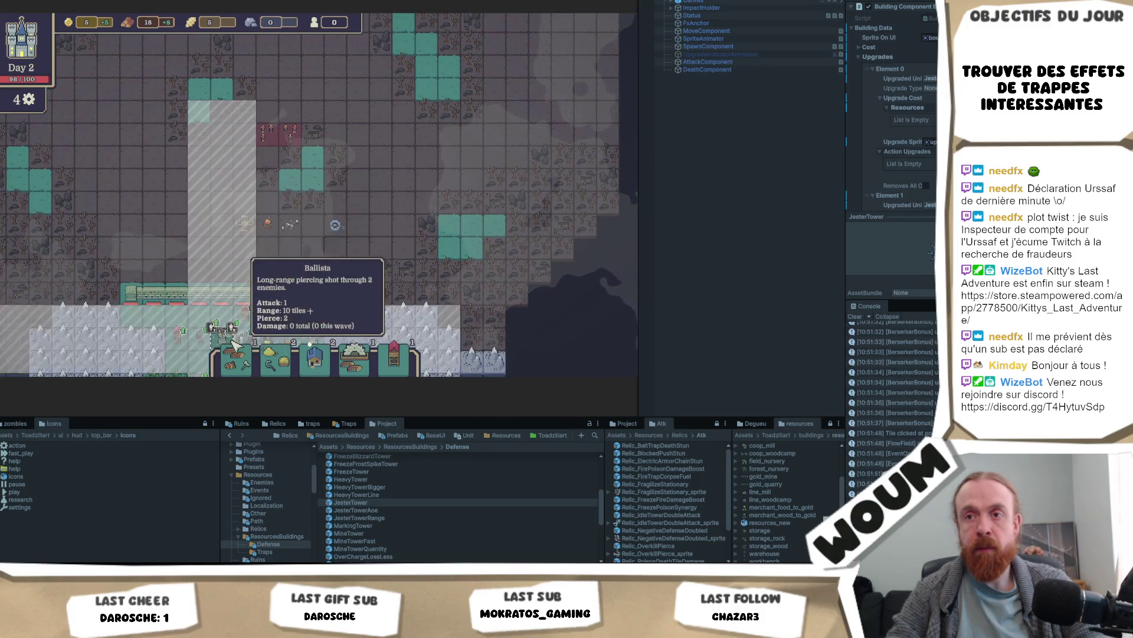
mouse_move(201, 346)
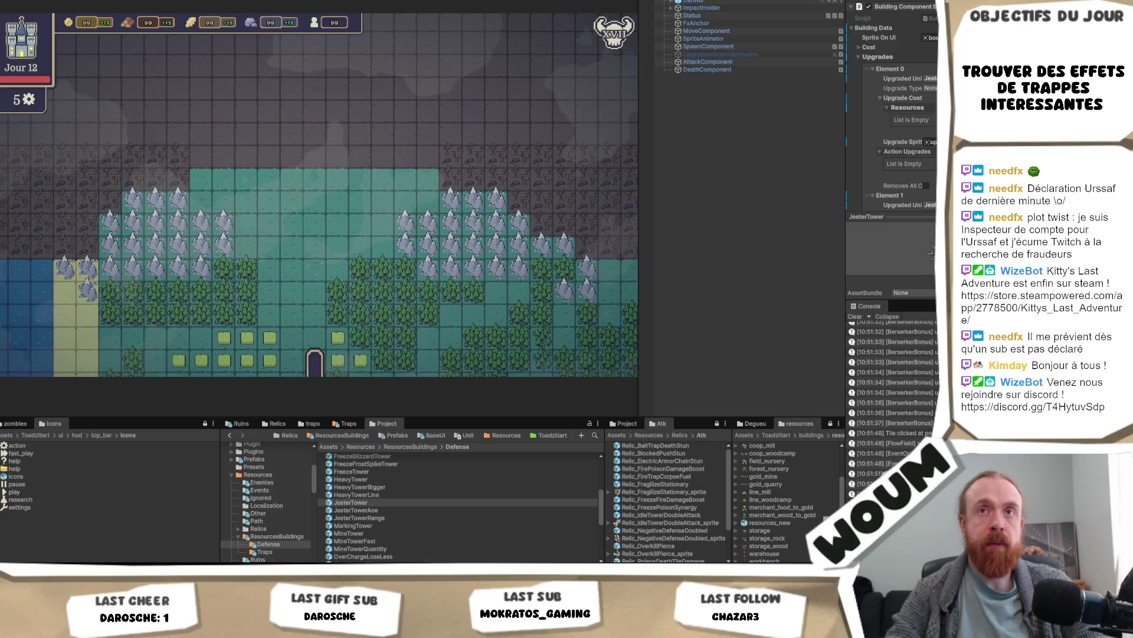
Step: Dismiss the File menu without choosing anything, then bring up the defense strategy notes
left_click(12, 0)
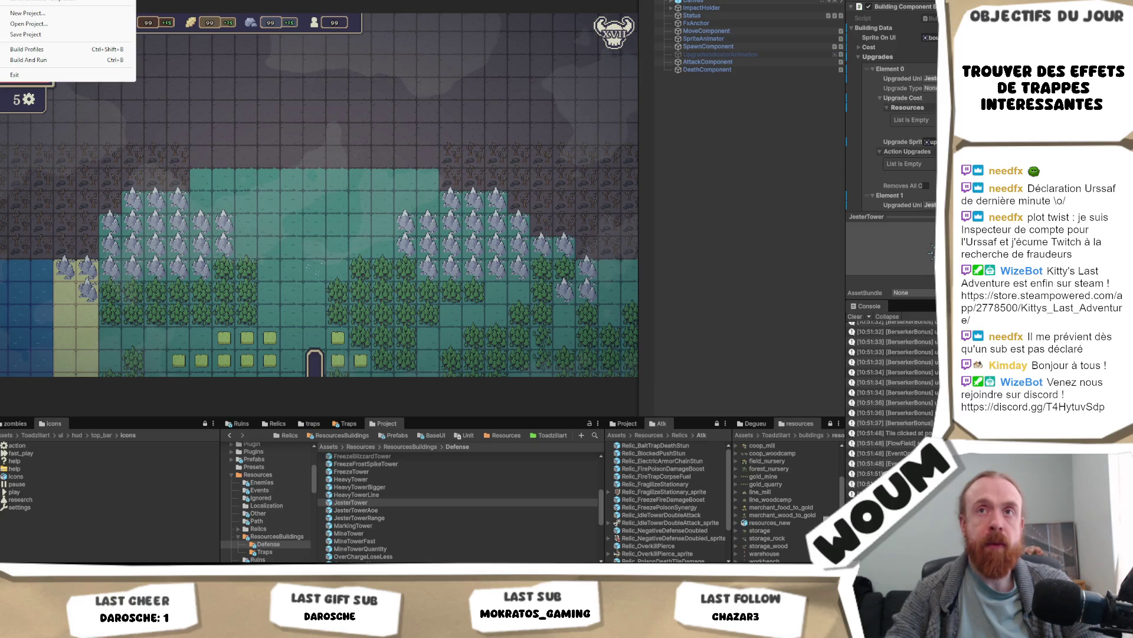
left_click(53, 52)
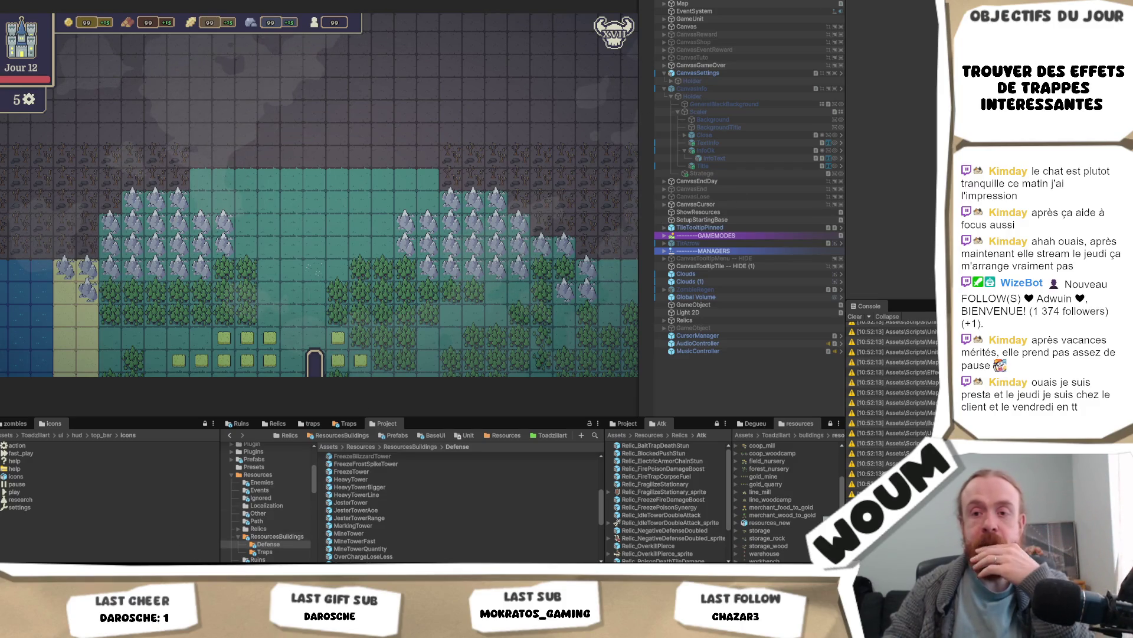
mouse_move(70, 570)
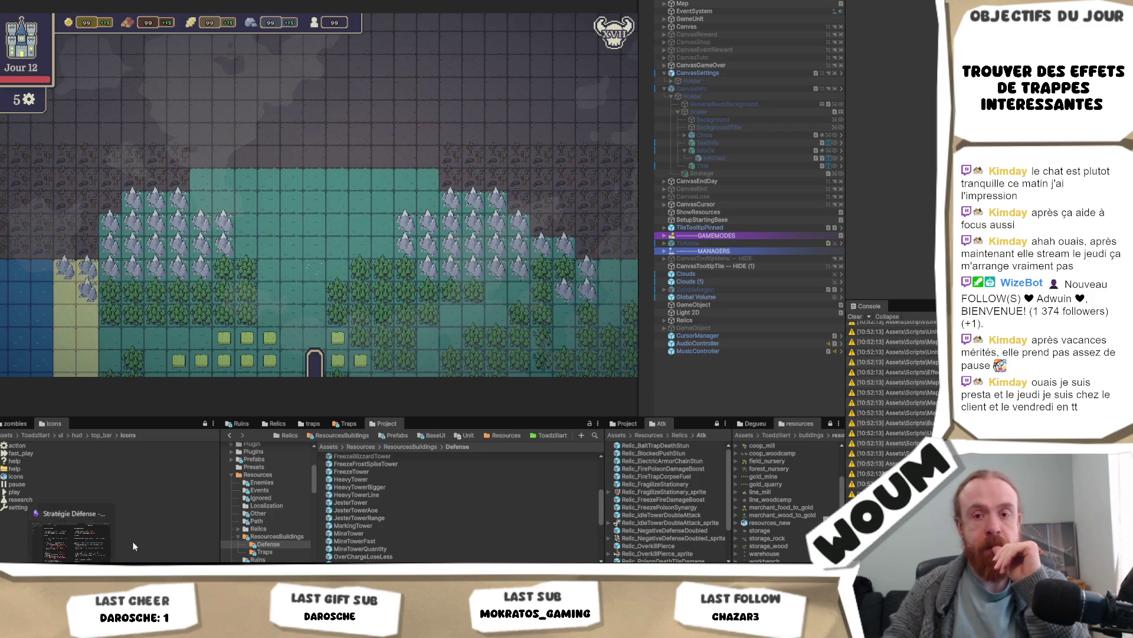
left_click(71, 535)
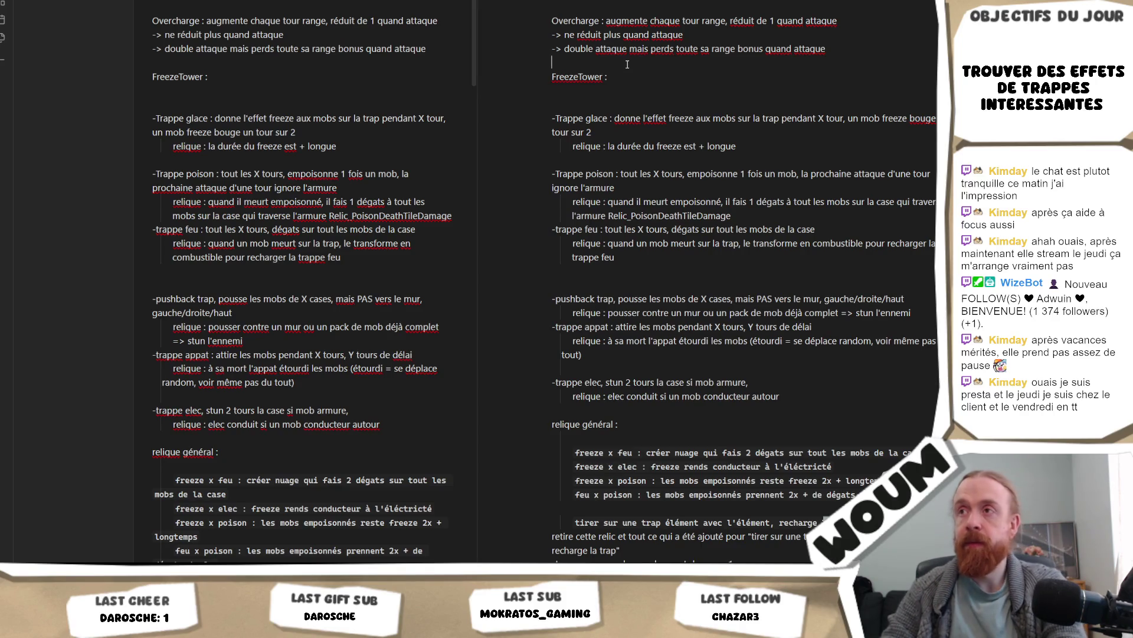
Step: Add blank lines above FreezeTower in the Stratégie Défense note, select 'Overcharge', and return to Unity
key("Return")
key("Return")
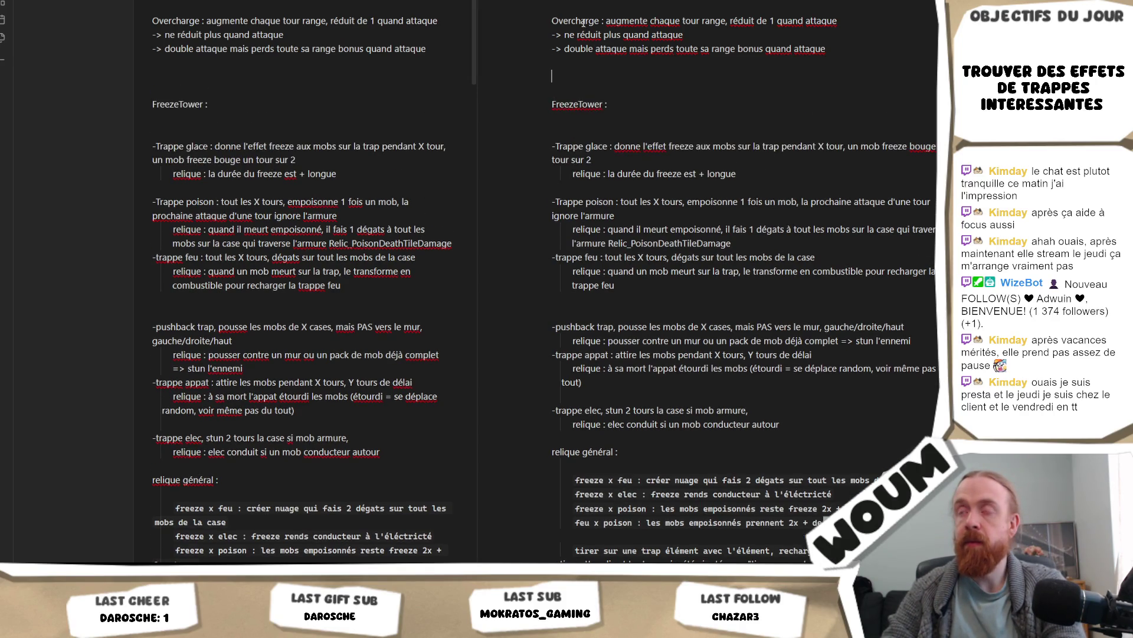
double_click(583, 22)
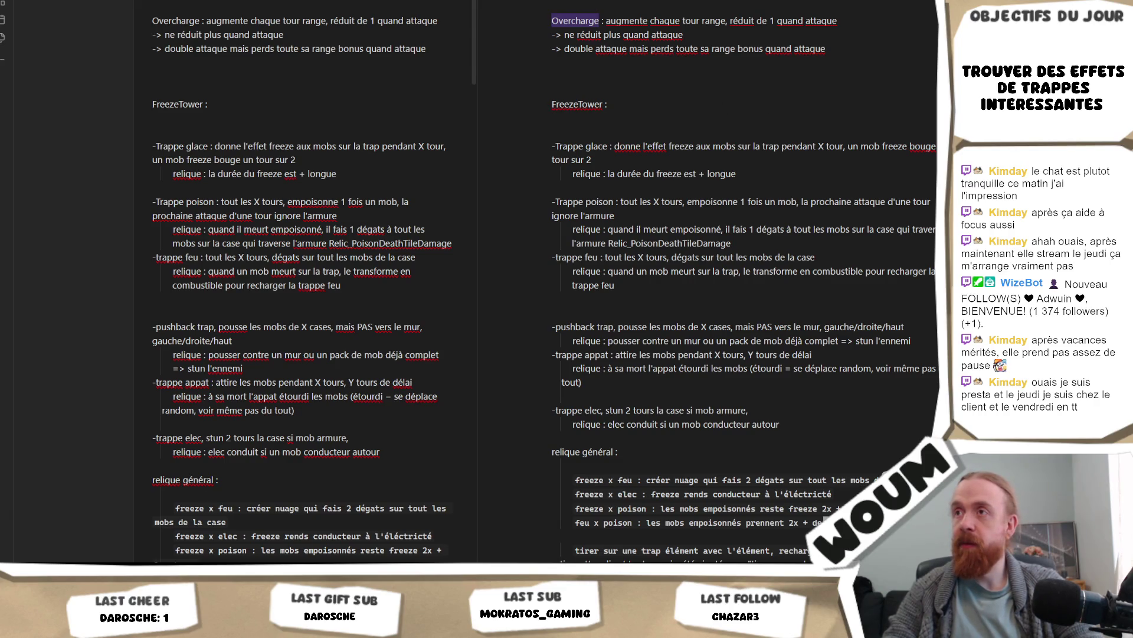
key("alt+Tab")
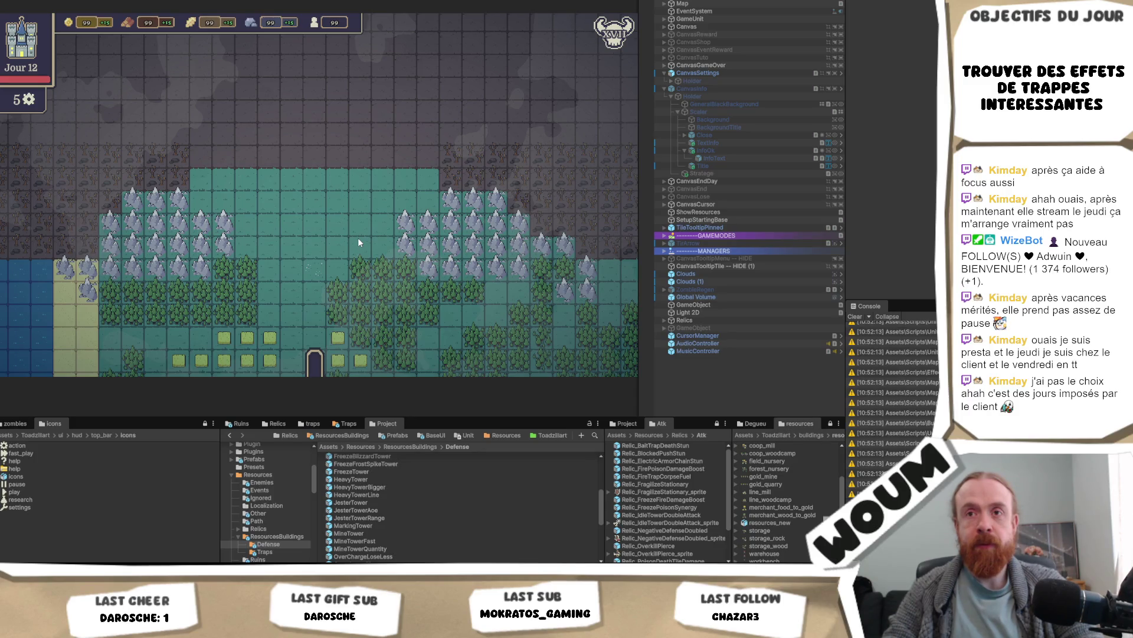
Step: Start a new playtest, dismiss the welcome message, and found the Town Center on the starting tile
key("ctrl+p")
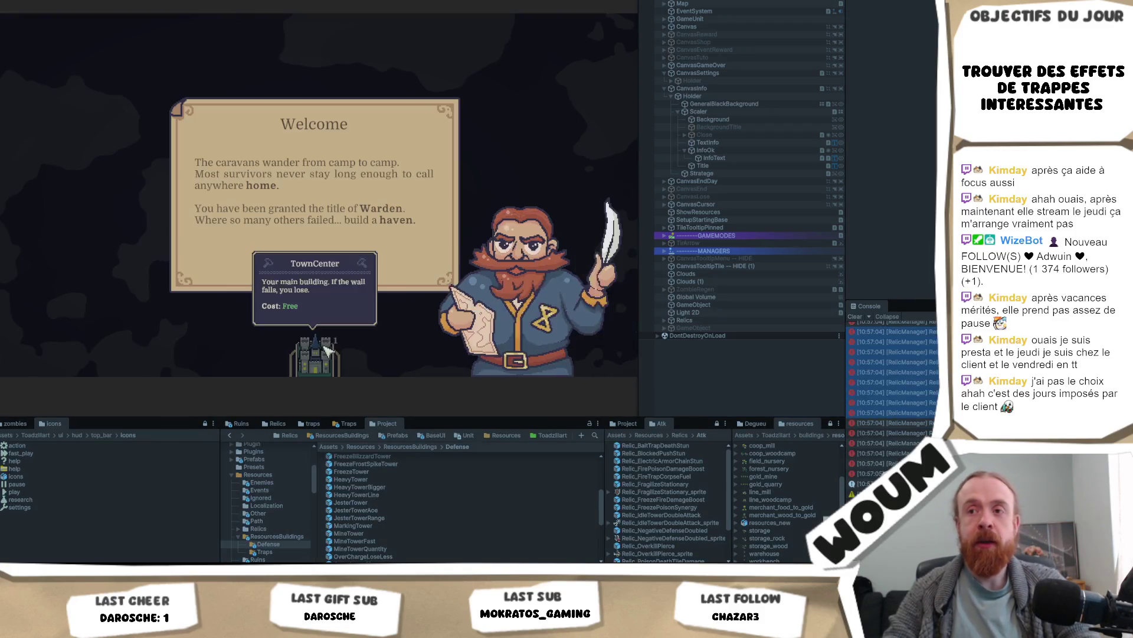
left_click(347, 269)
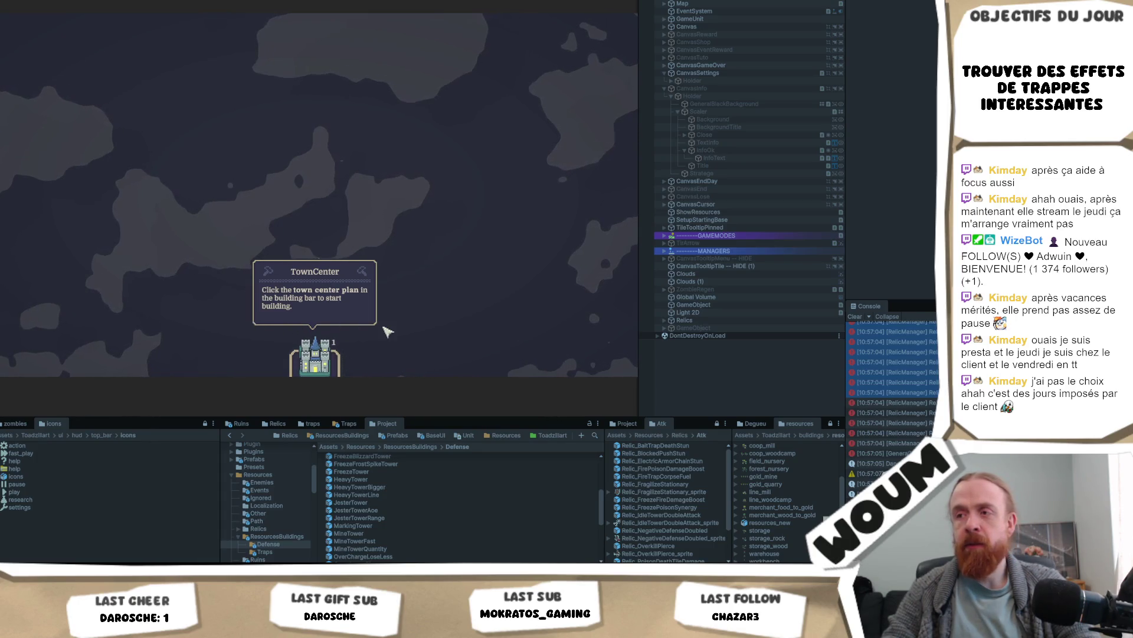
left_click(314, 357)
left_click(314, 273)
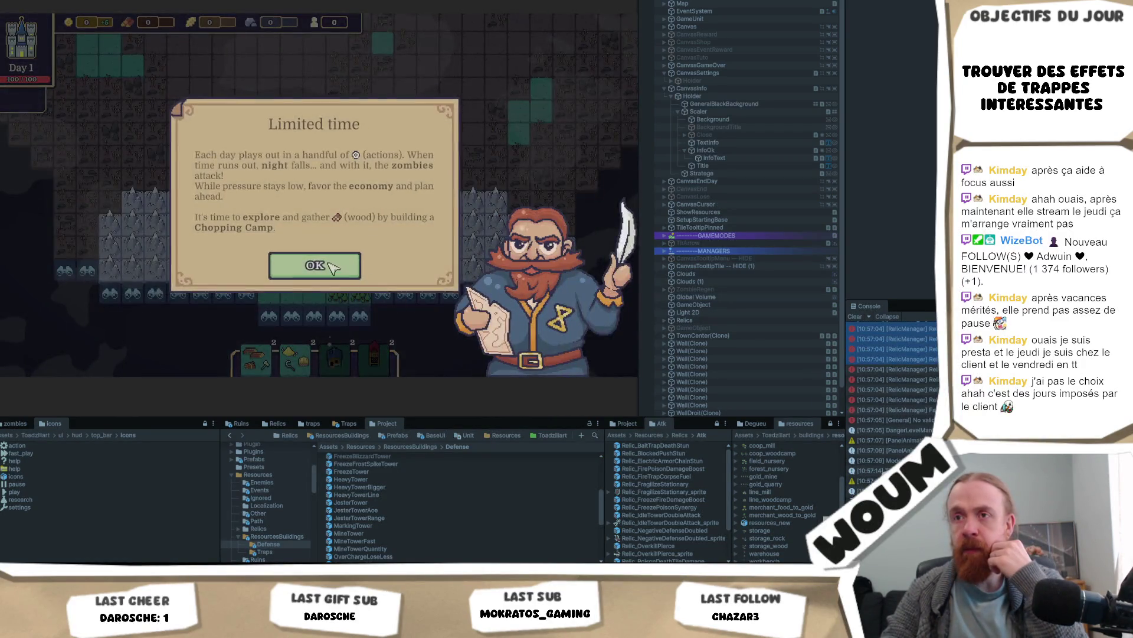
left_click(315, 265)
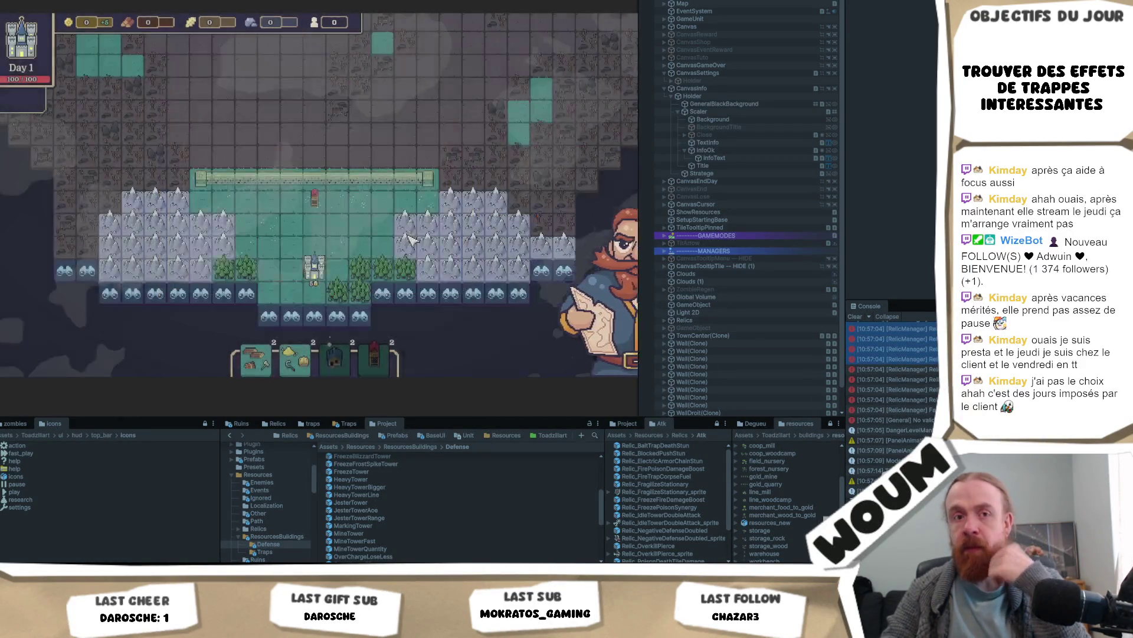
Step: Reveal a forest tile, build a chopping camp on it, and reveal two tiles below
key("d")
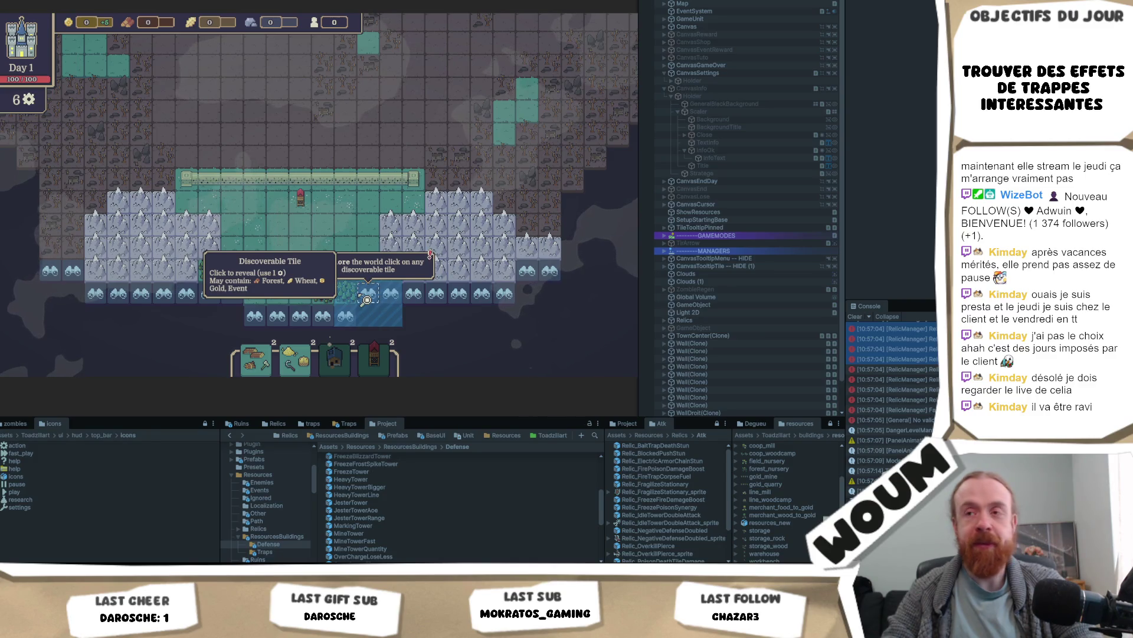
left_click(366, 300)
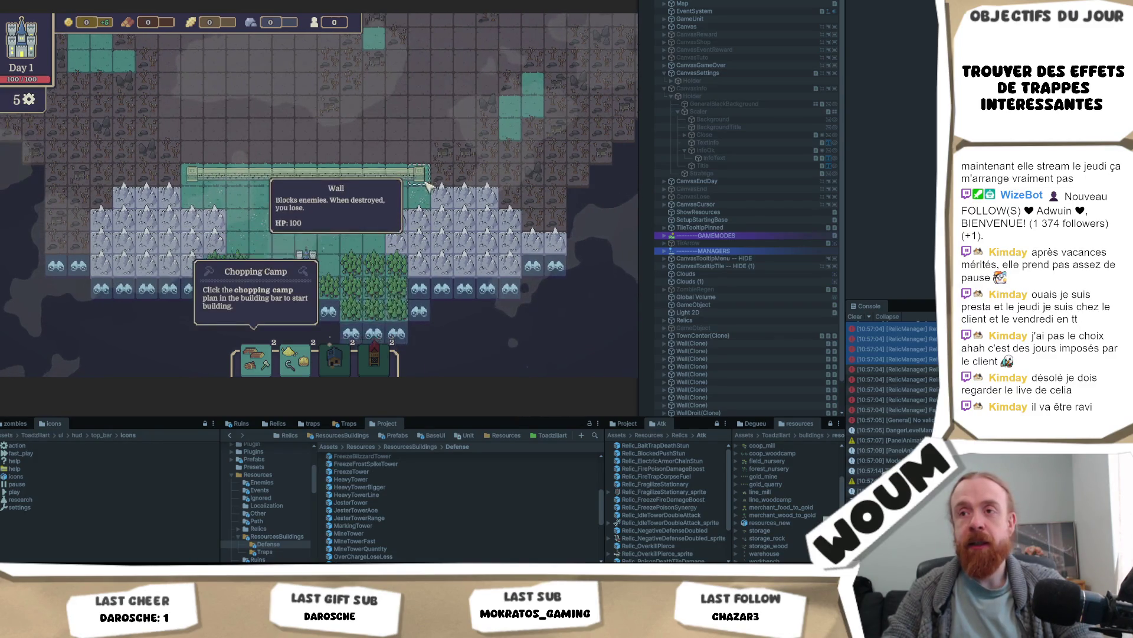
key("s")
key("a")
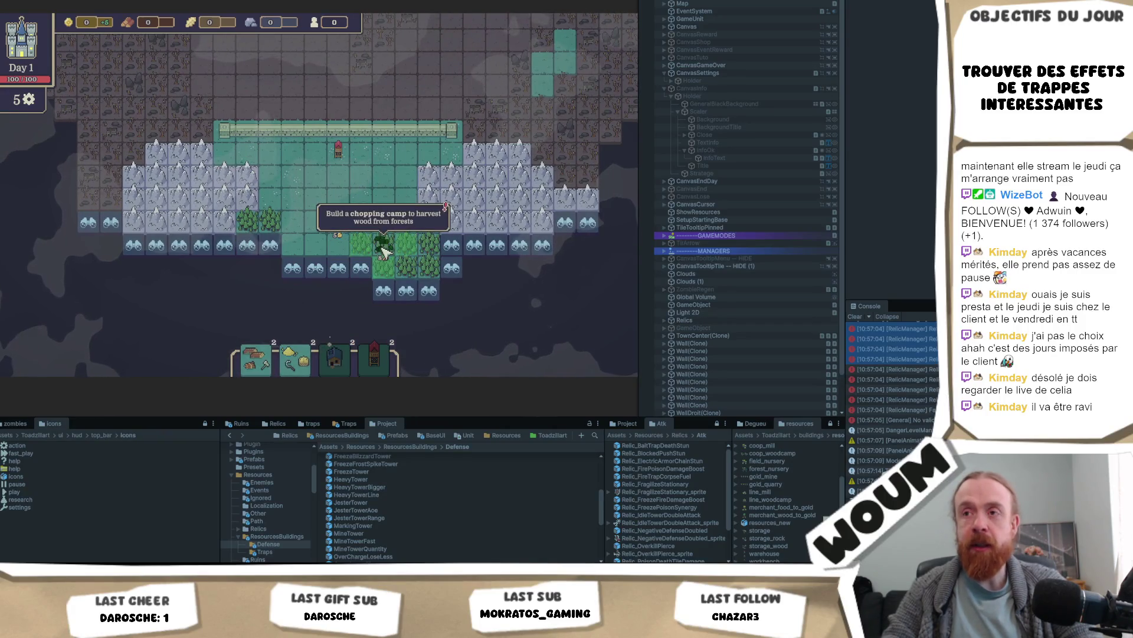
left_click(384, 251)
left_click(383, 289)
left_click(407, 291)
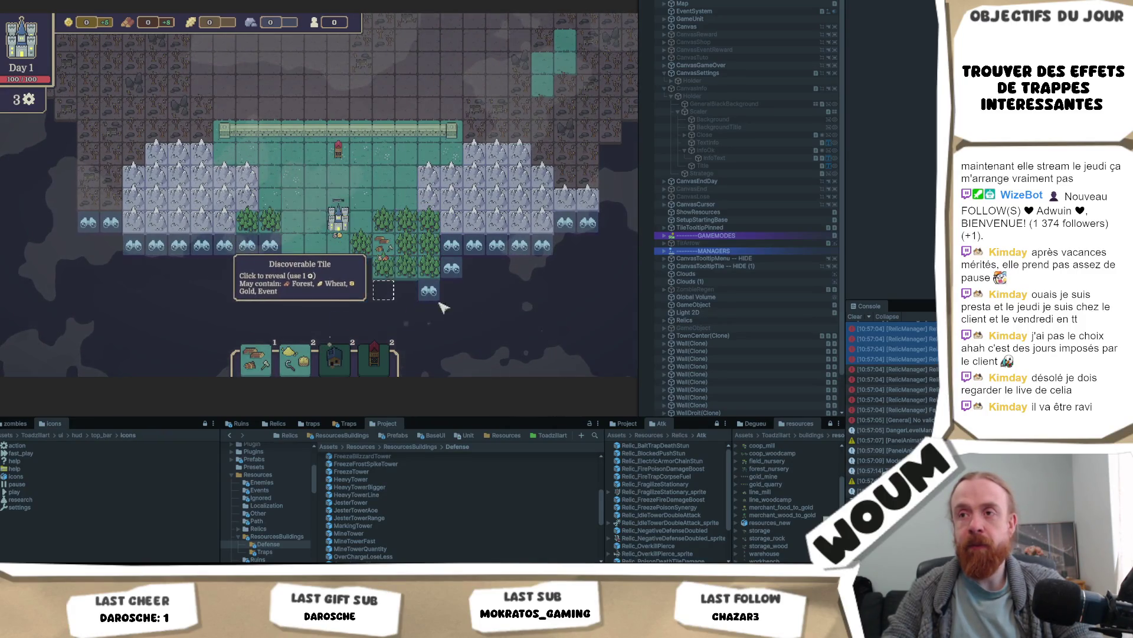
Step: Reveal another forest, place a second chopping camp and a harvest camp, then end day 1
left_click(453, 273)
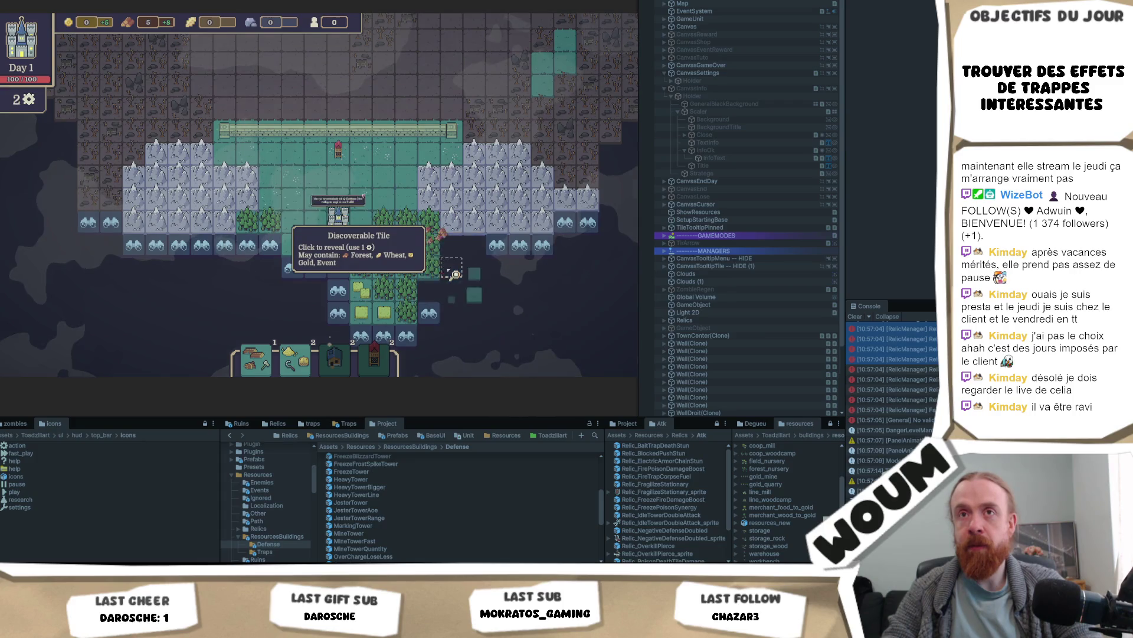
key("s")
key("d")
left_click(255, 360)
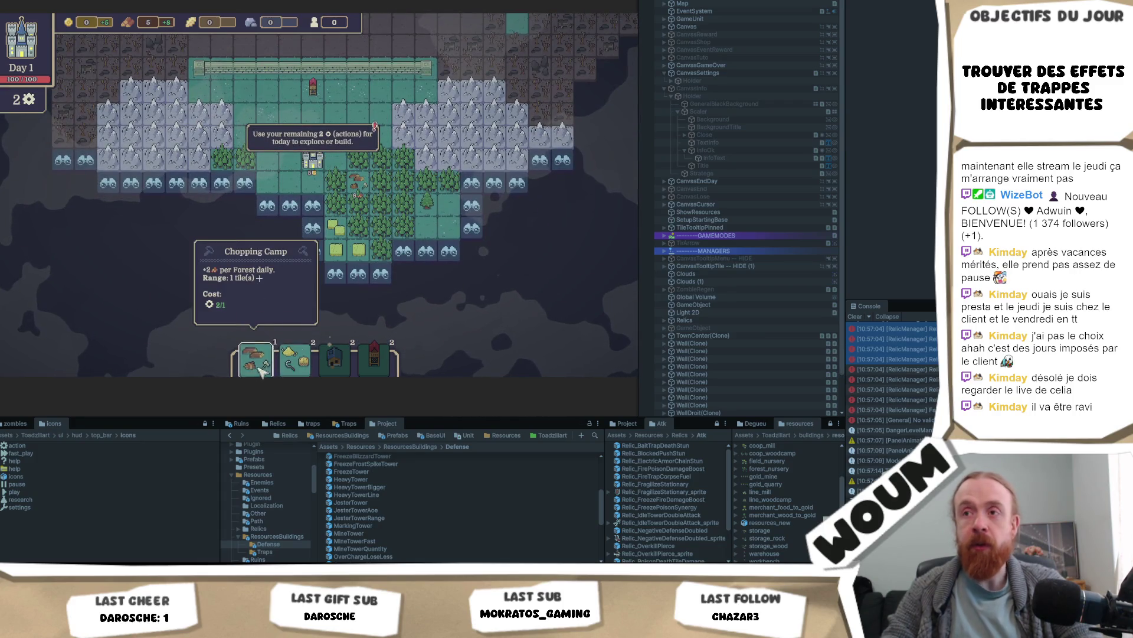
left_click(403, 204)
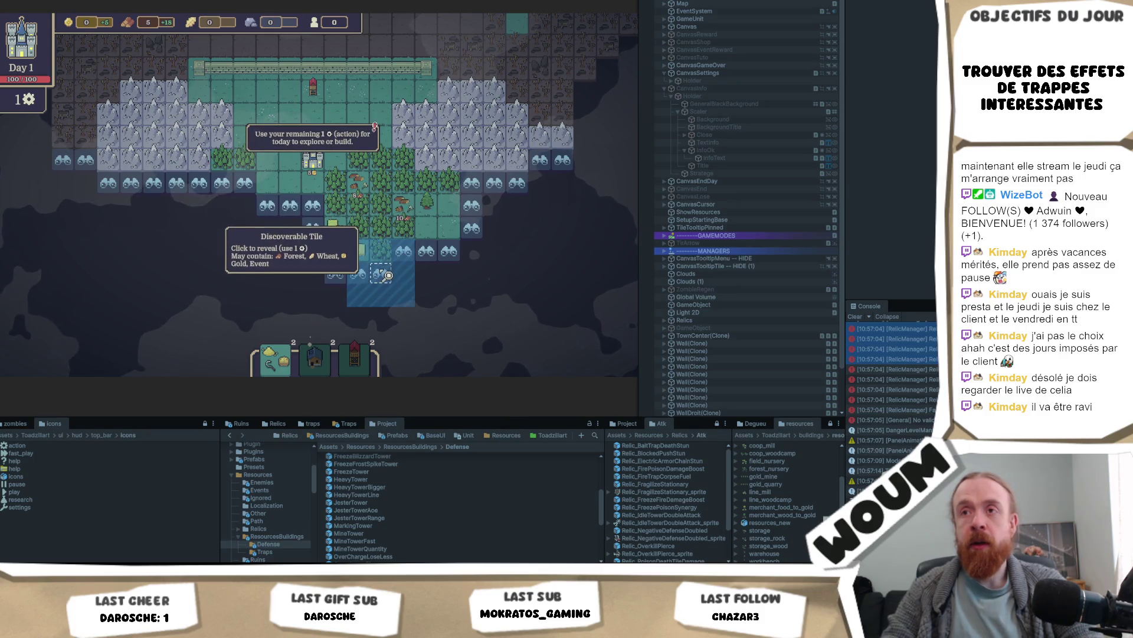
left_click(273, 363)
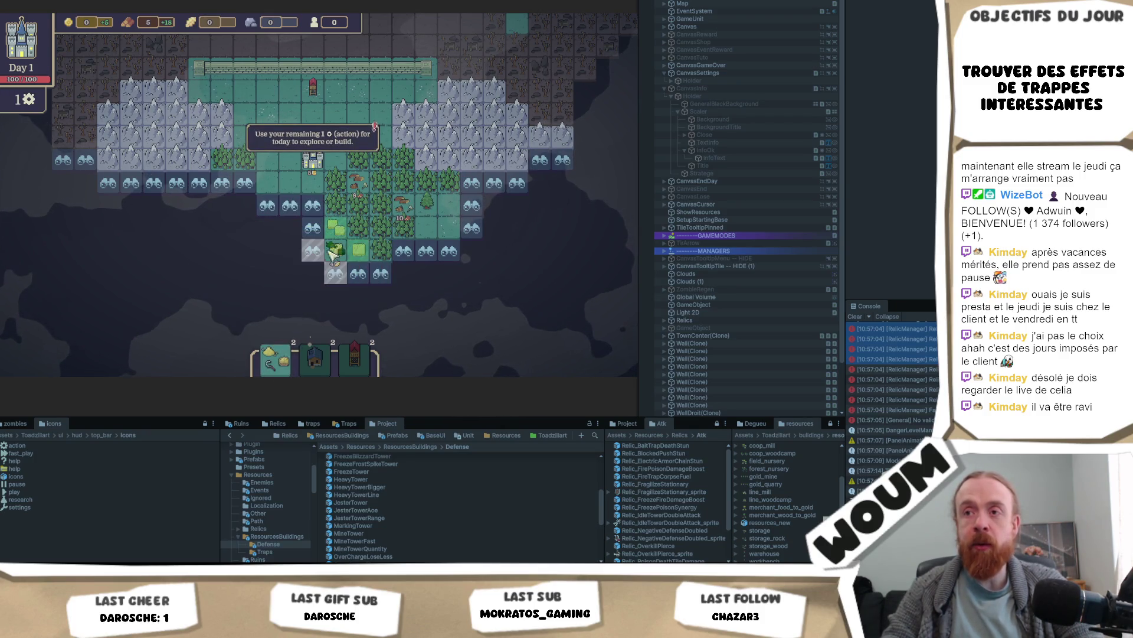
left_click(336, 251)
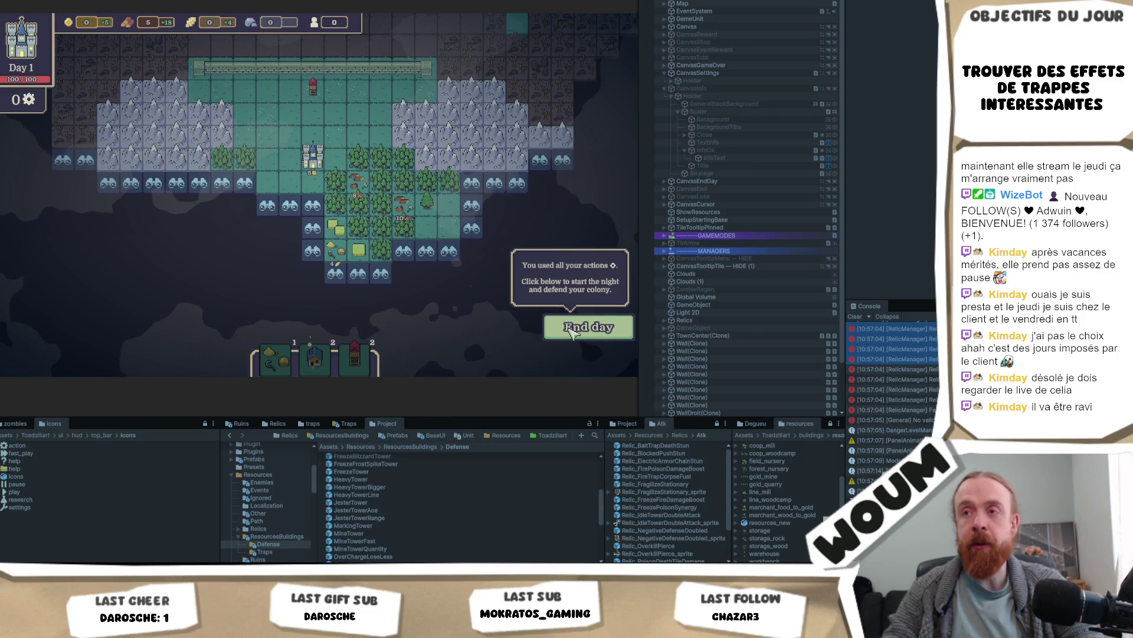
left_click(567, 327)
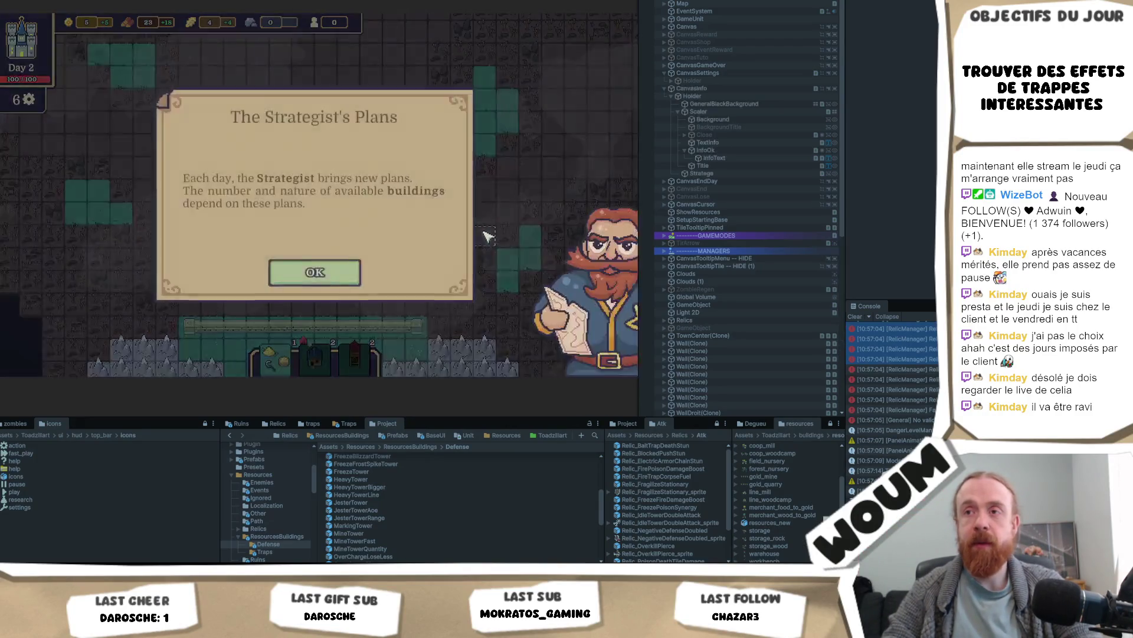
Step: Dismiss the Strategist's Plans message and take 1x Automatic Chopping from the New Constructions Kit
left_click(345, 265)
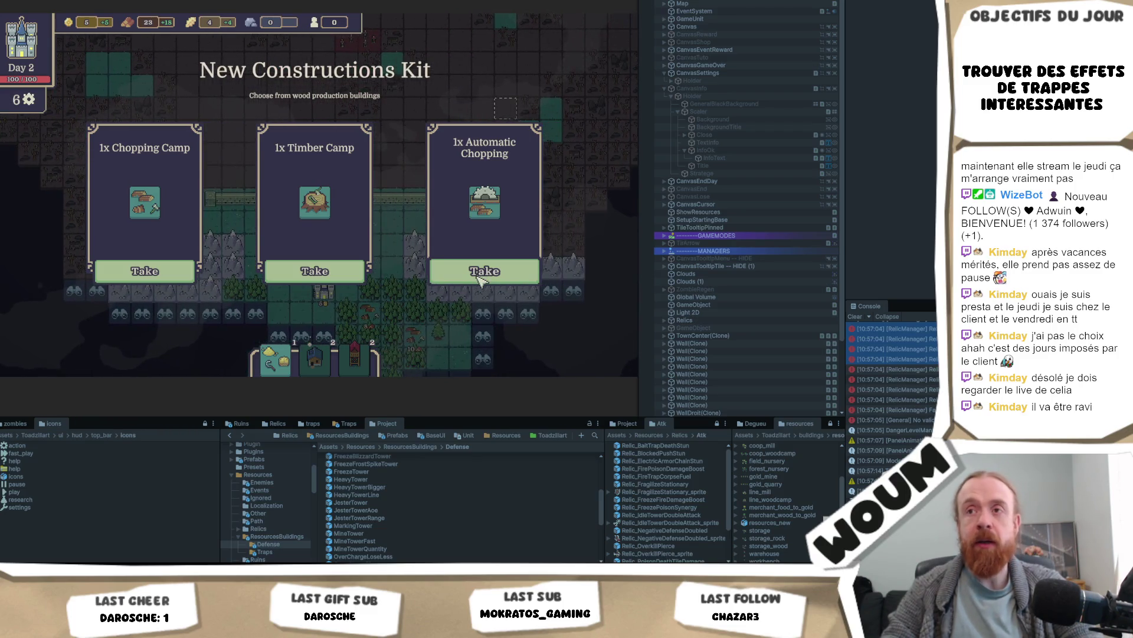
left_click(480, 278)
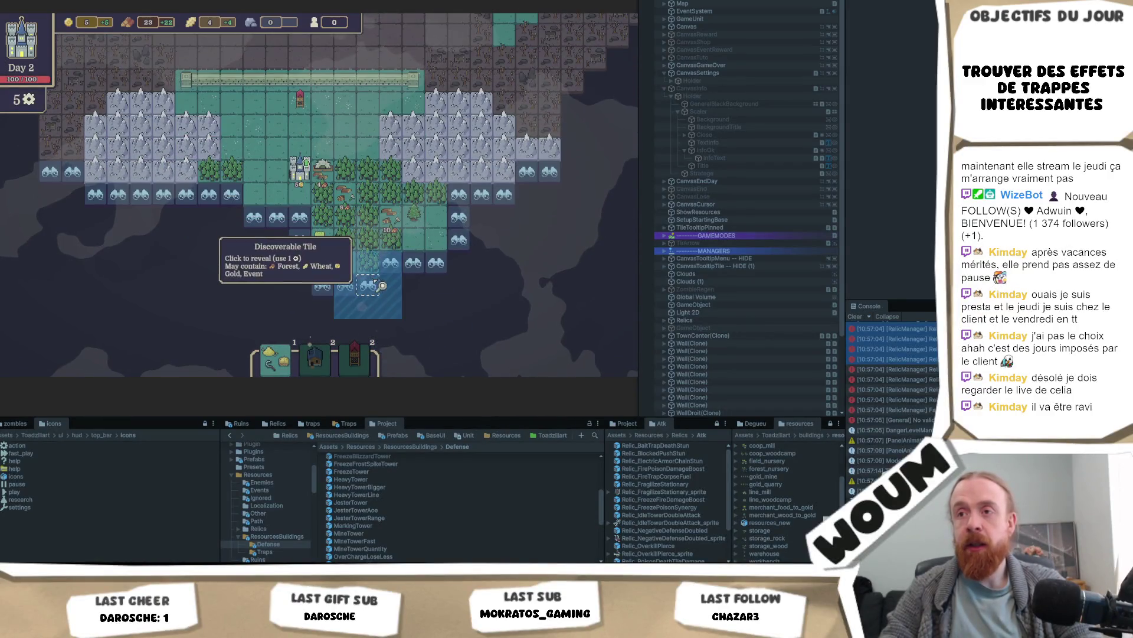
Step: Play the wheat field card, reveal fog tiles including camp ruins, postpone the Pilfered Goods Wagon, end day 2
left_click(366, 274)
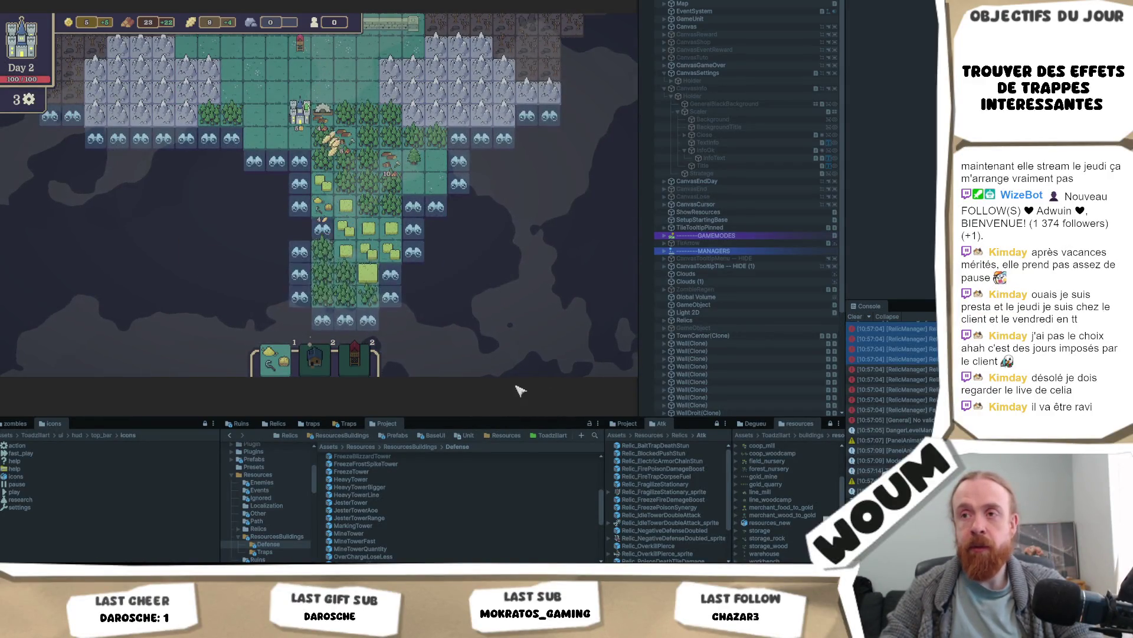
left_click(272, 360)
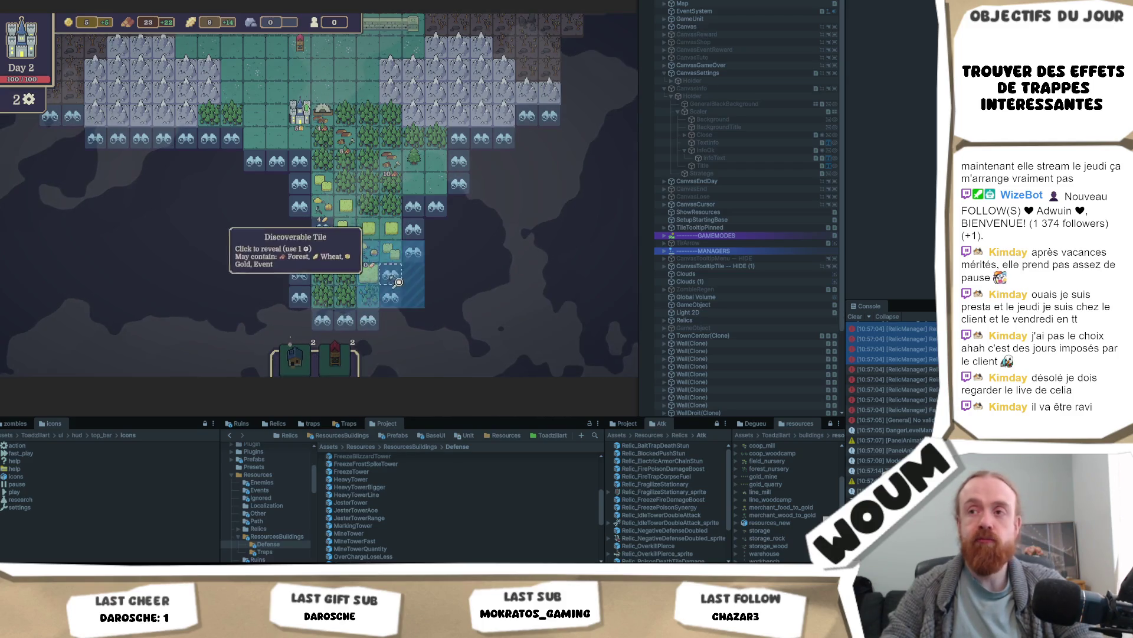
left_click(422, 251)
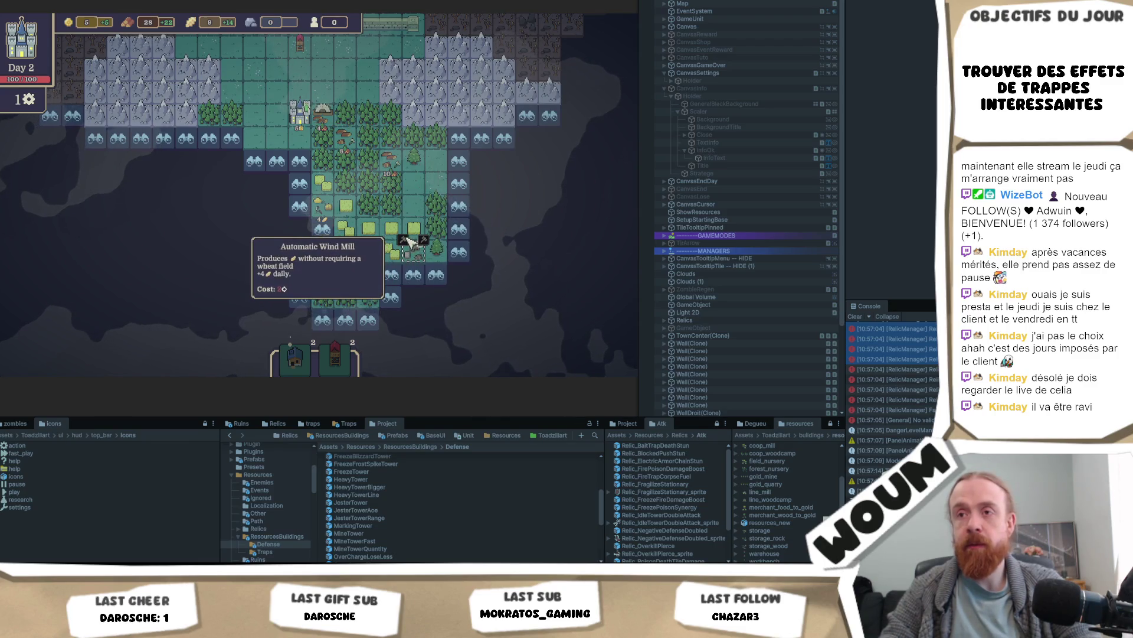
left_click(394, 304)
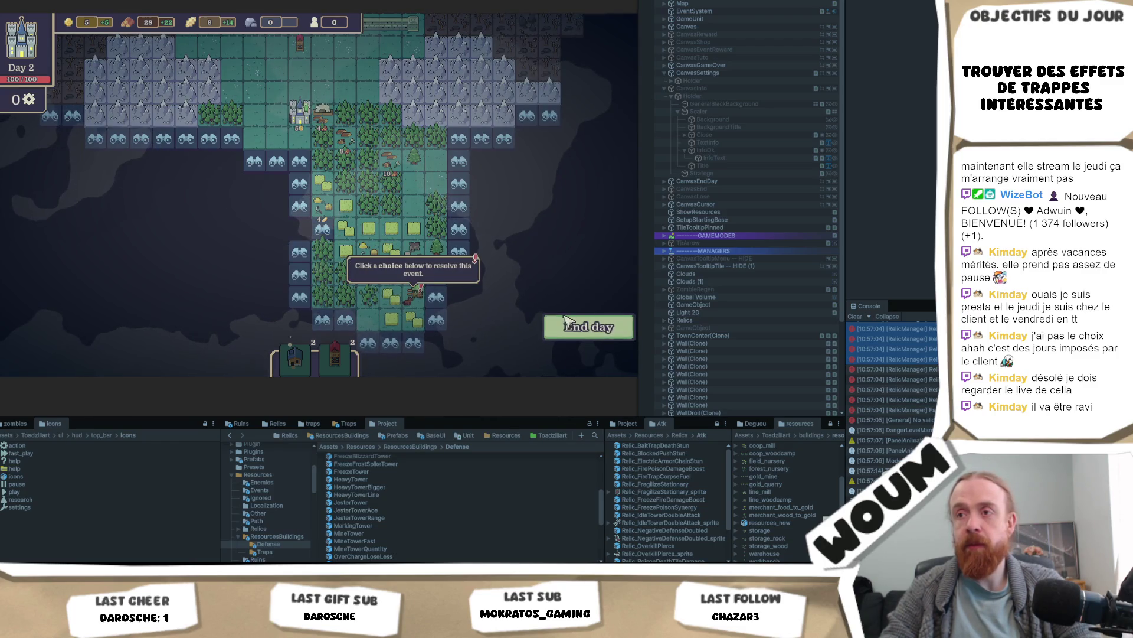
left_click(418, 303)
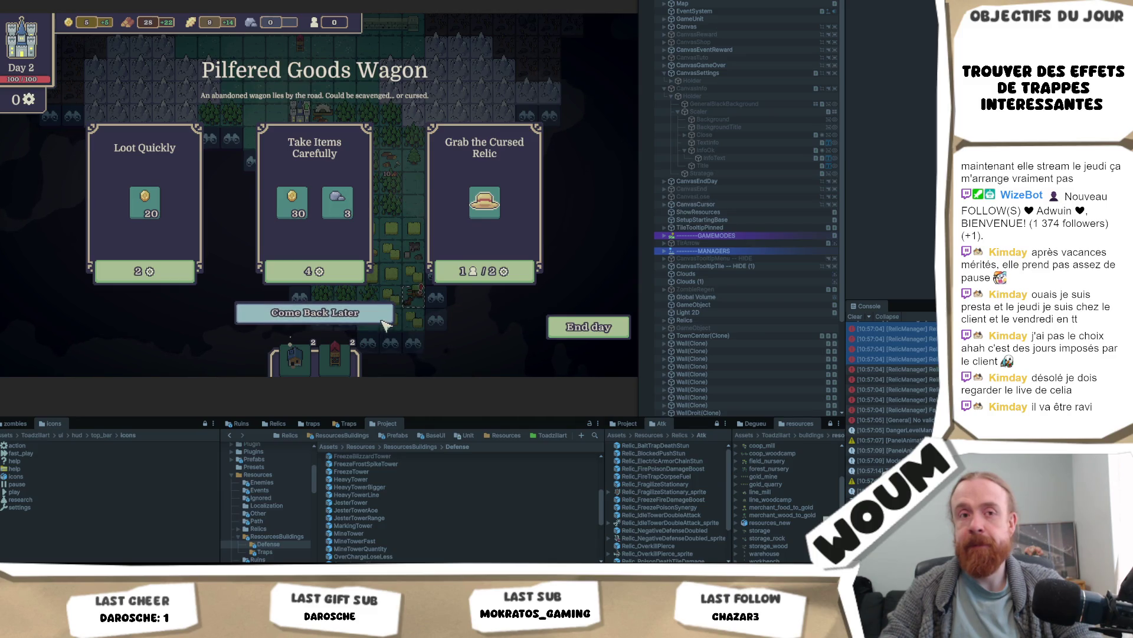
left_click(352, 319)
left_click(601, 334)
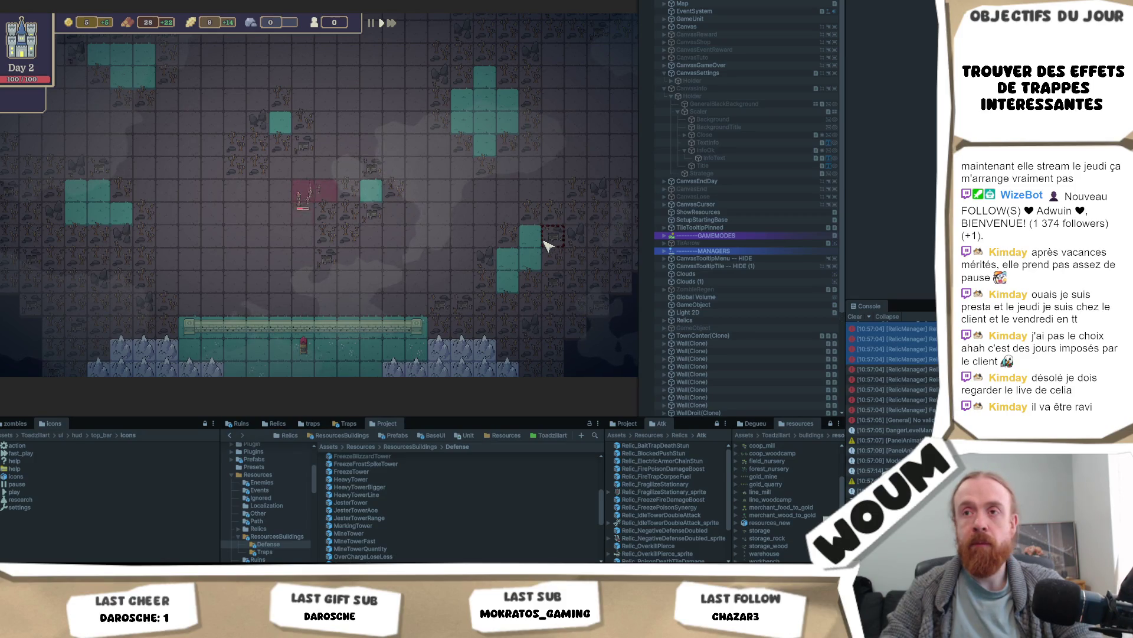
Step: Scroll the Game view down and continue past the night results to Day 3's construction kit
scroll(459, 226, "down", 2)
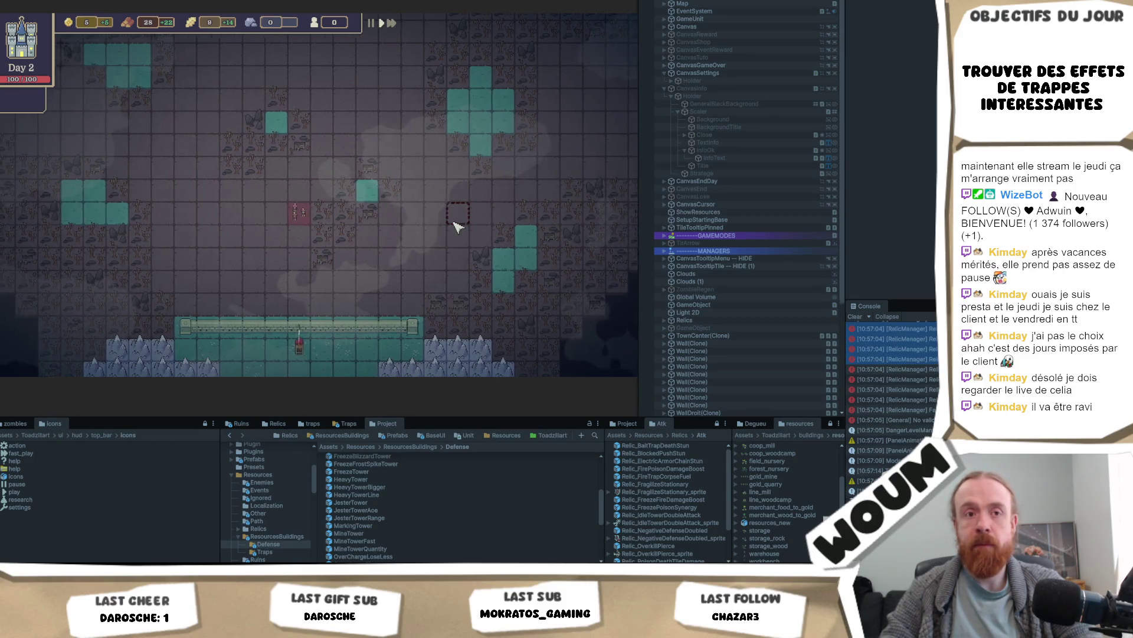
scroll(459, 227, "down", 2)
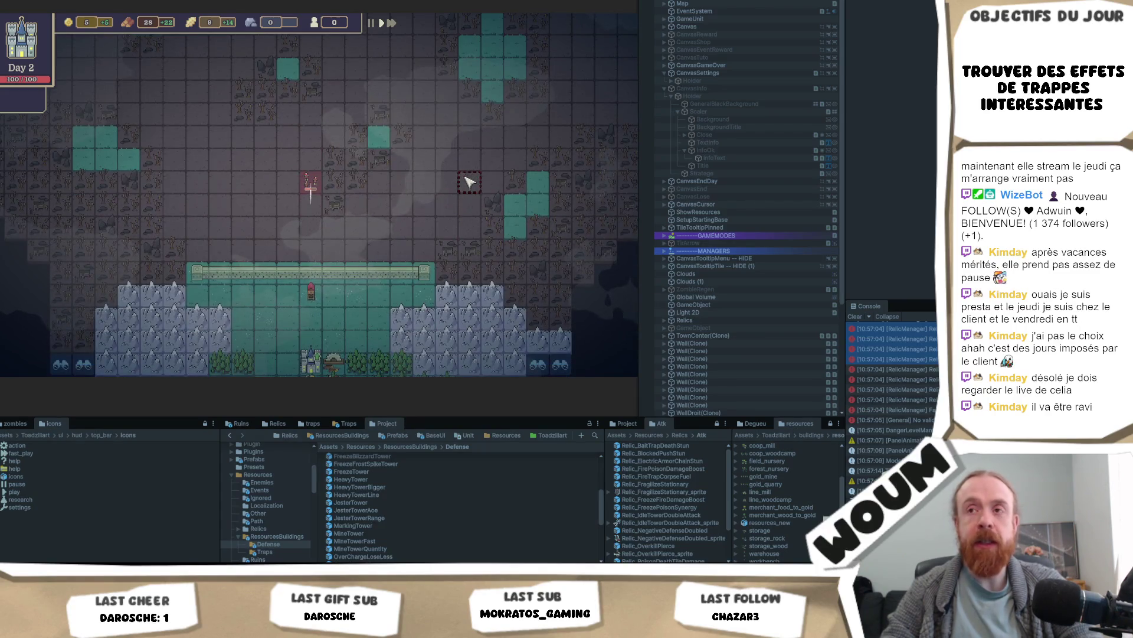
left_click(350, 268)
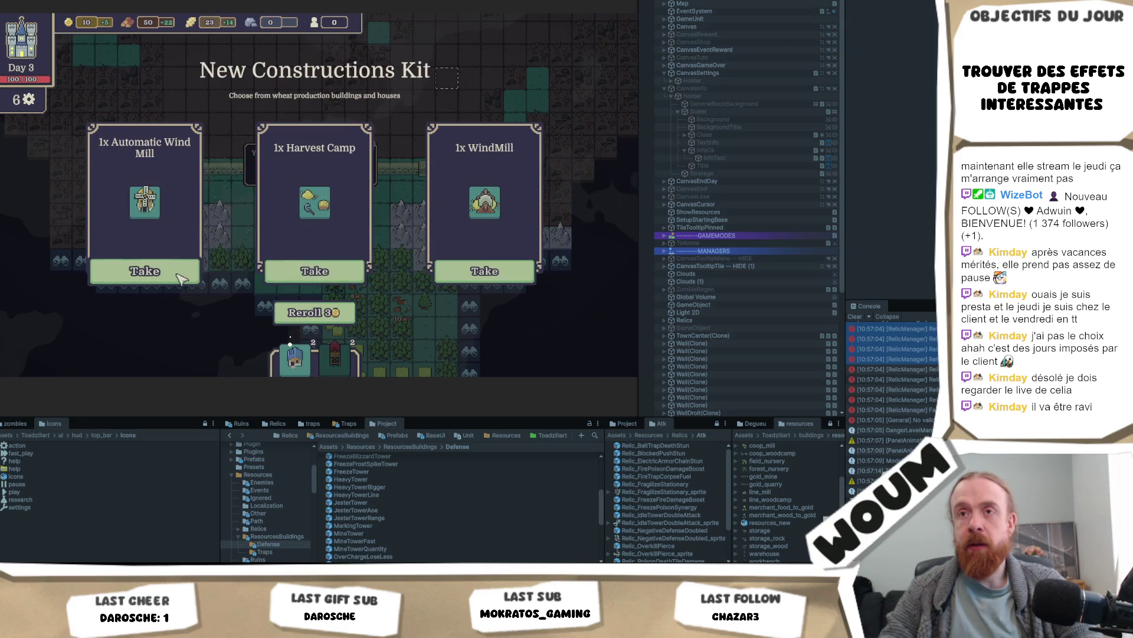
Step: Take the Automatic Wind Mill from the kit, place it, then build an Automatic Chopping building
left_click(144, 271)
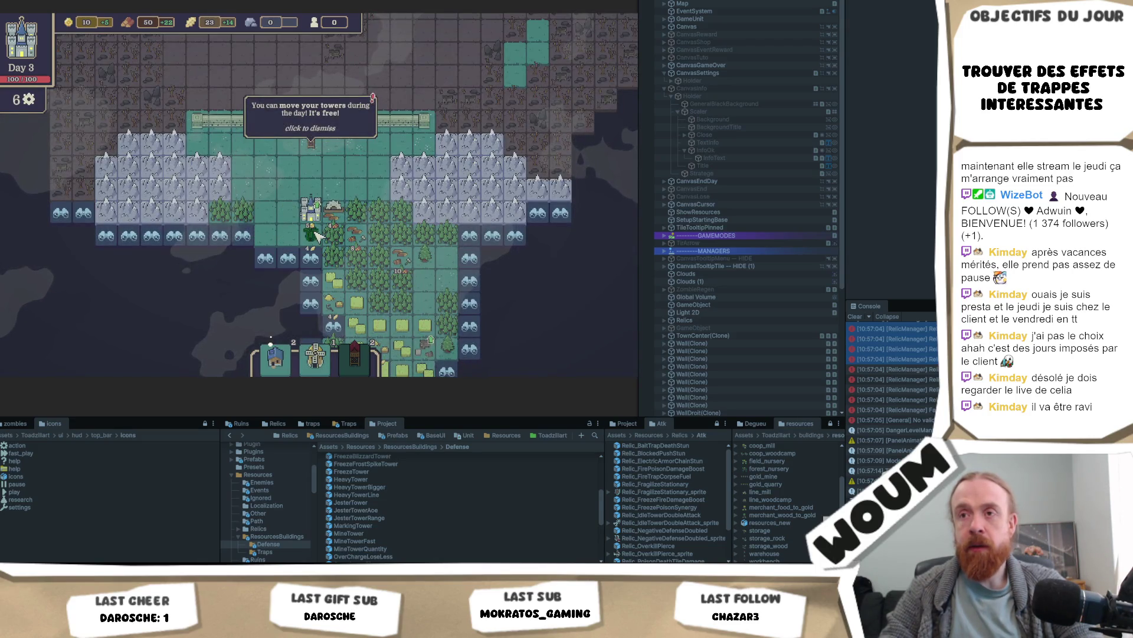
left_click(317, 237)
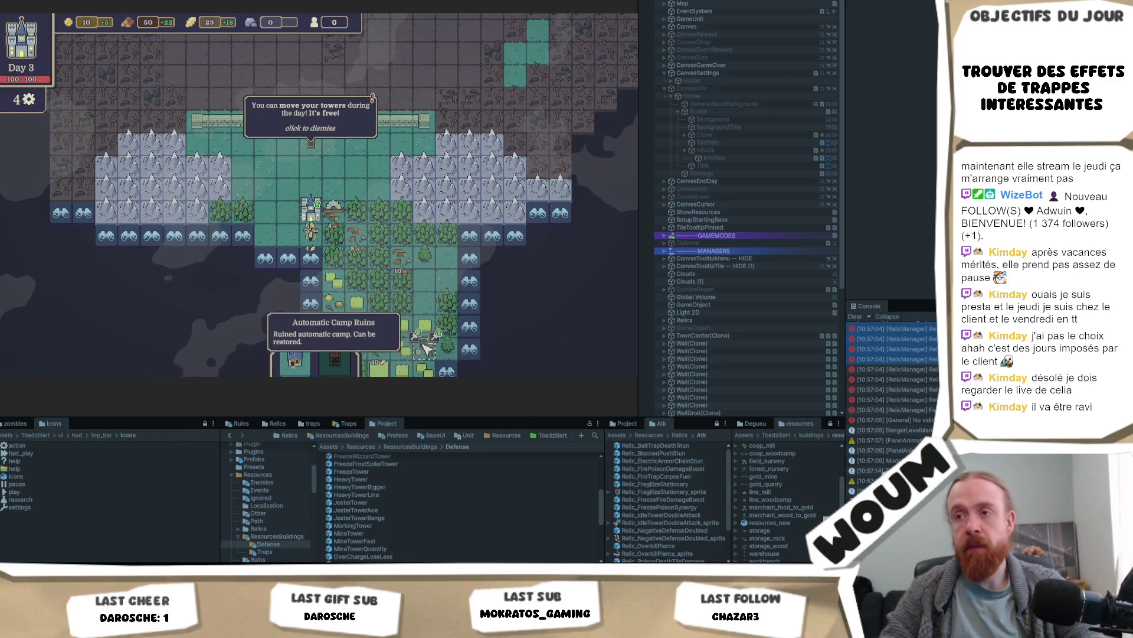
left_click(426, 350)
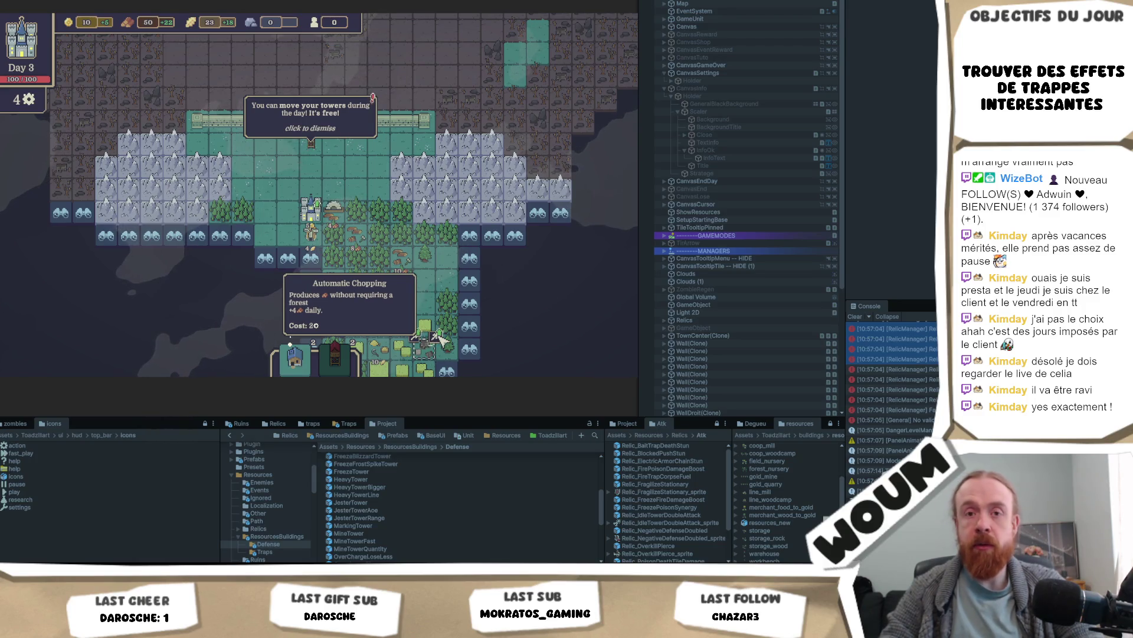
left_click_drag(442, 339, 443, 301)
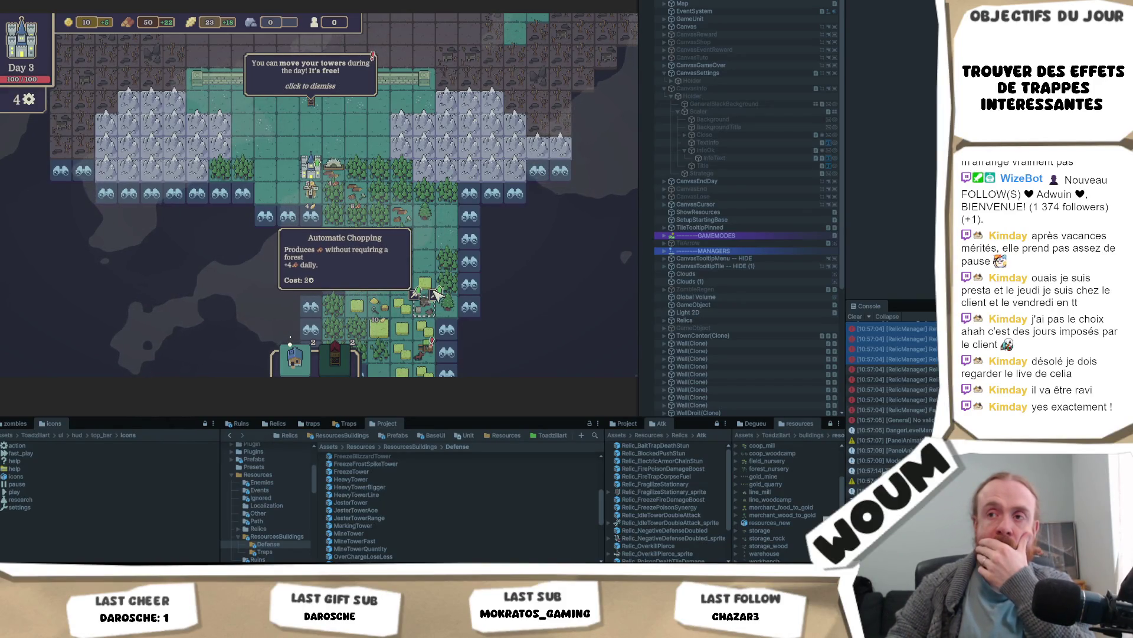
left_click(436, 292)
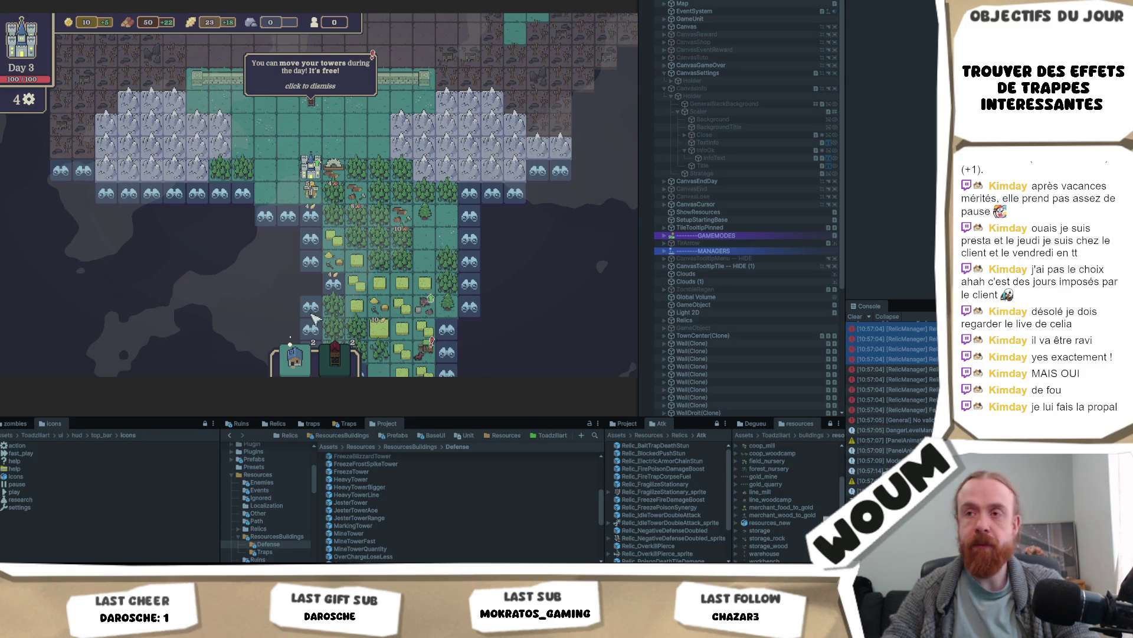
Step: Build another Automatic Chopping, a blue tower and a red Basic Tower, then end day 3 and take the reward
left_click_drag(246, 316, 212, 312)
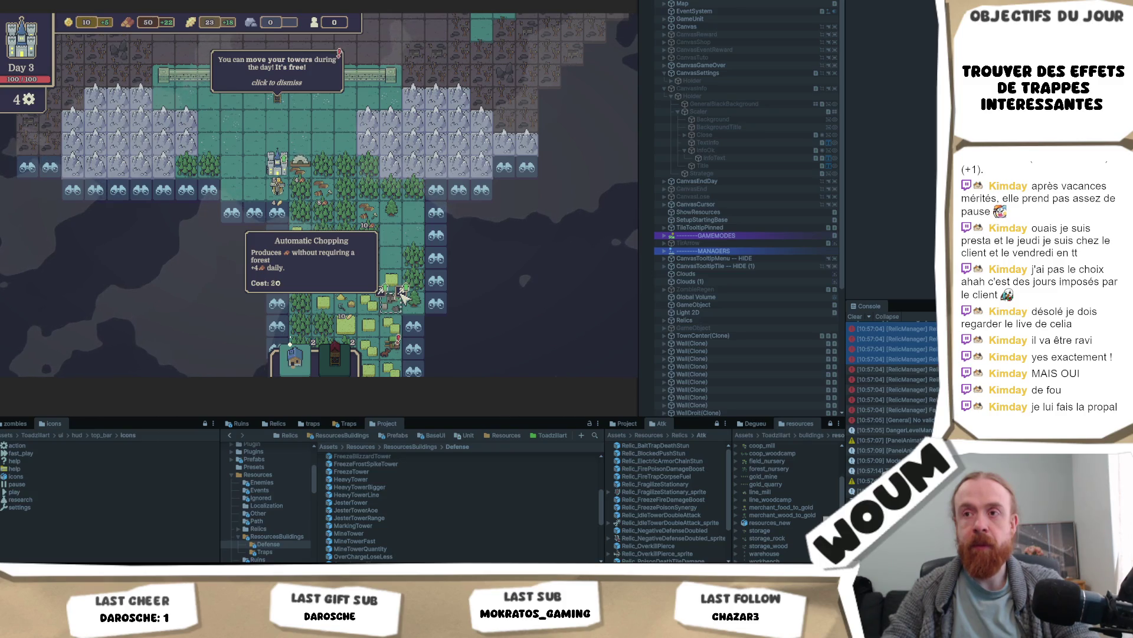
left_click(403, 297)
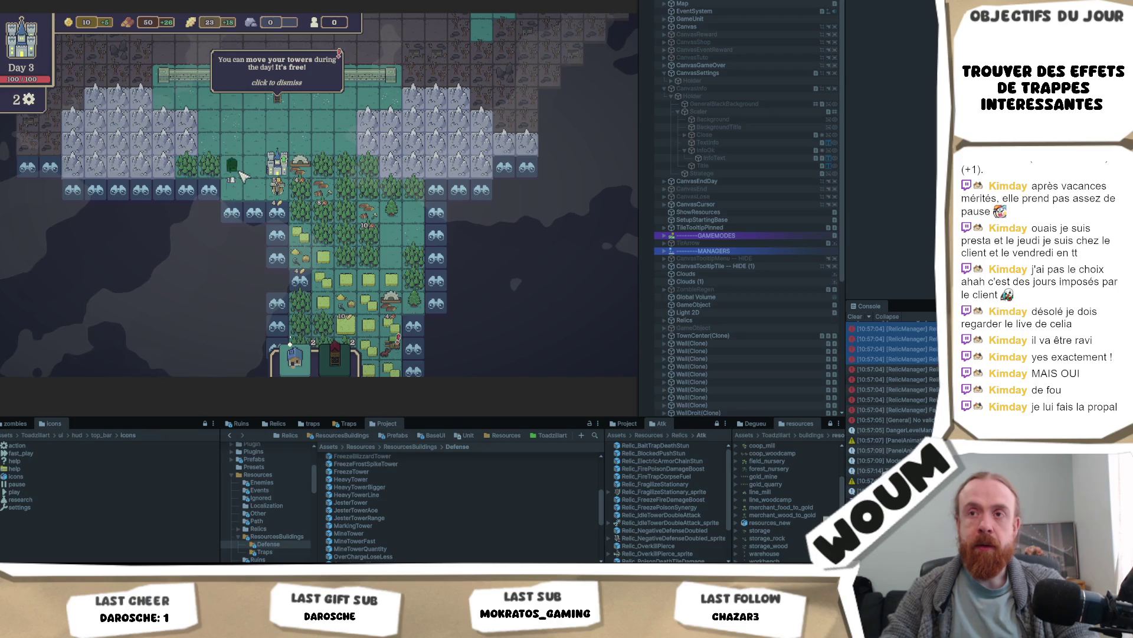
left_click(235, 171)
left_click(341, 363)
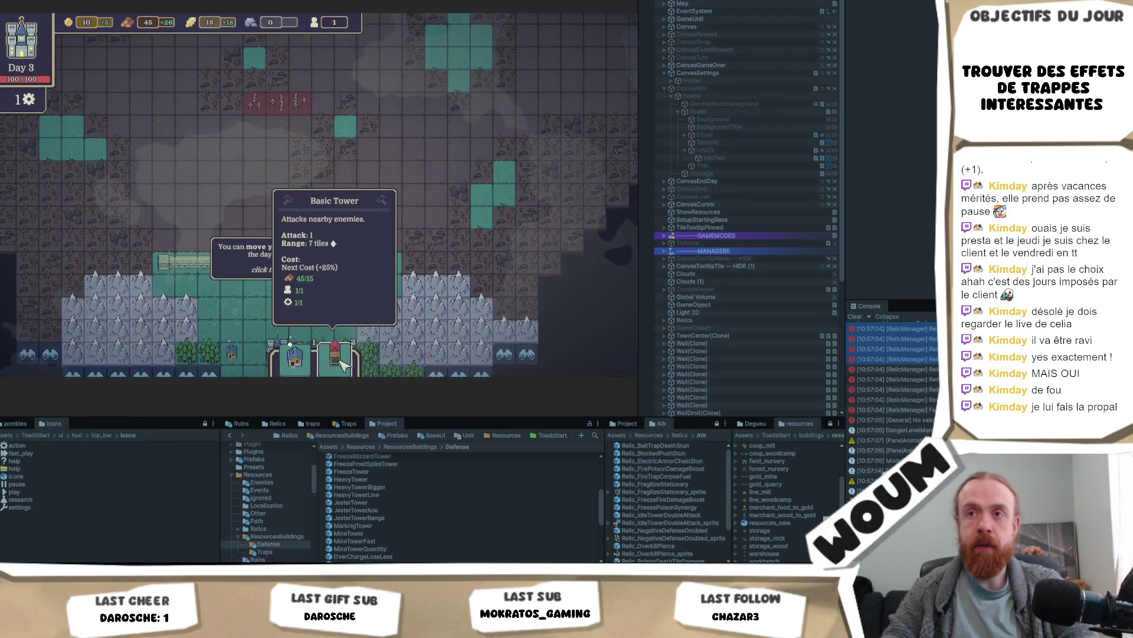
left_click(346, 129)
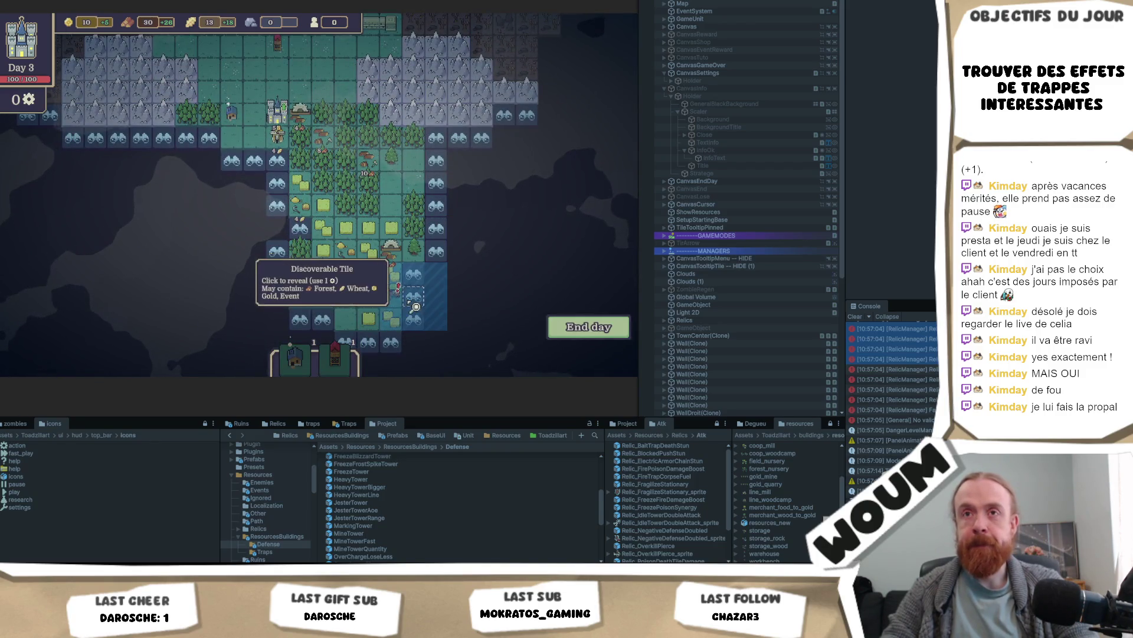
left_click(589, 328)
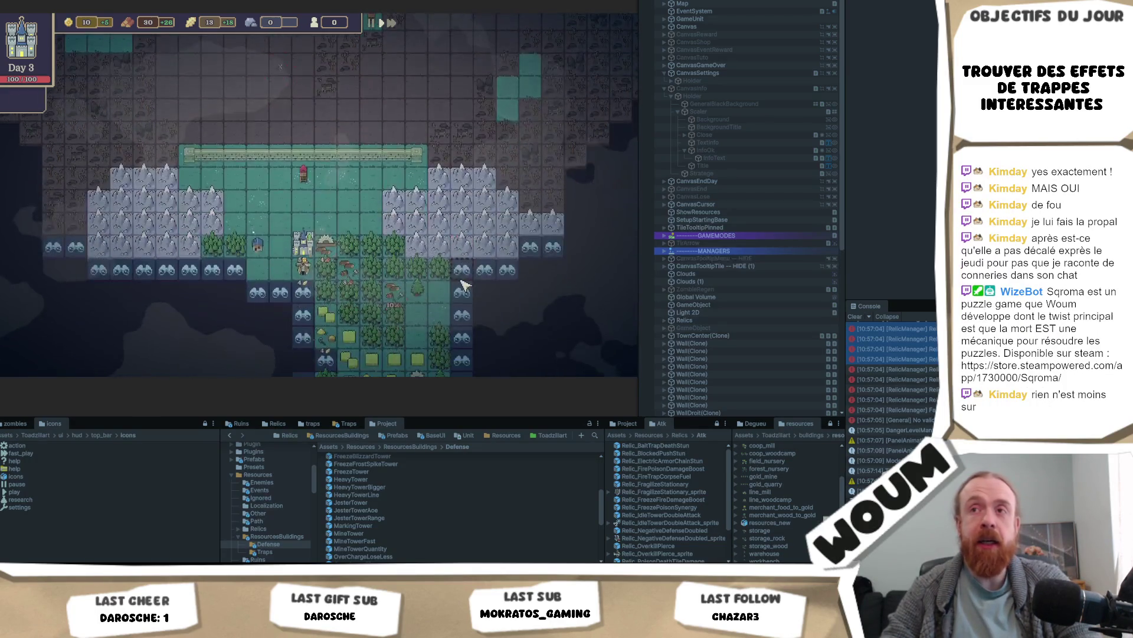
left_click(145, 271)
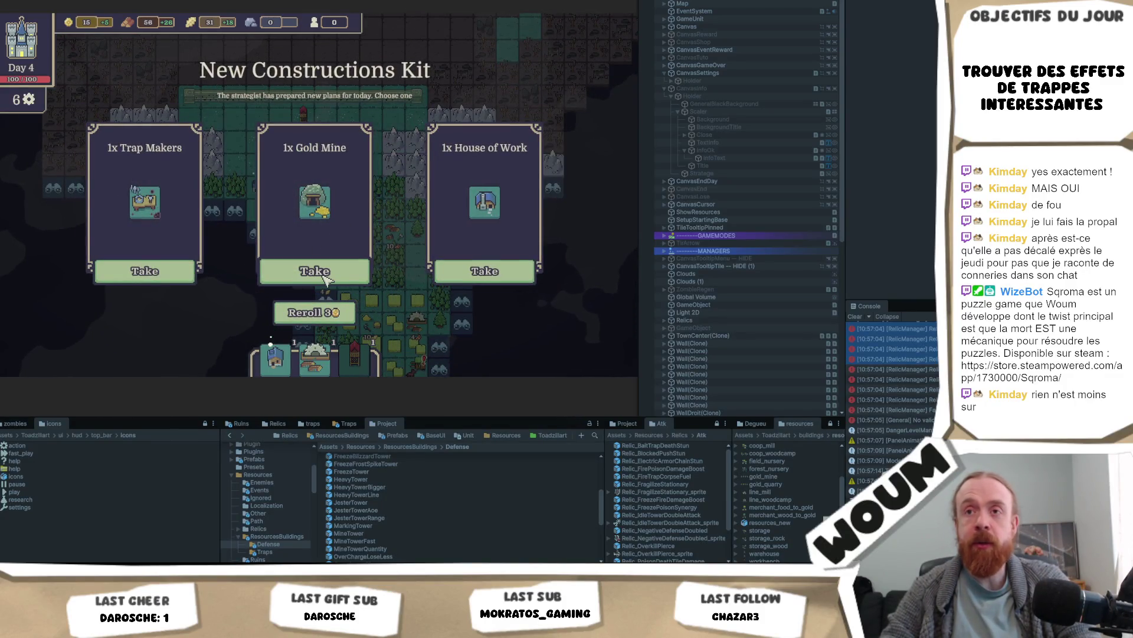
Step: Take the Gold Mine, boost gold production with wheat and wood, and build it on revealed right-edge tiles
left_click(324, 275)
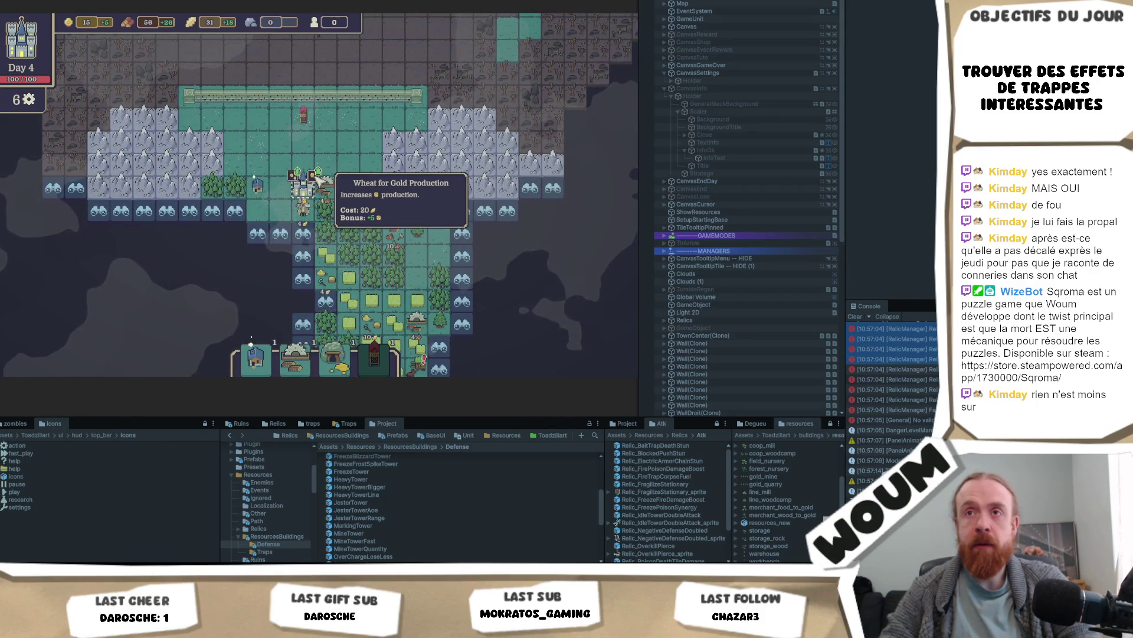
left_click(317, 176)
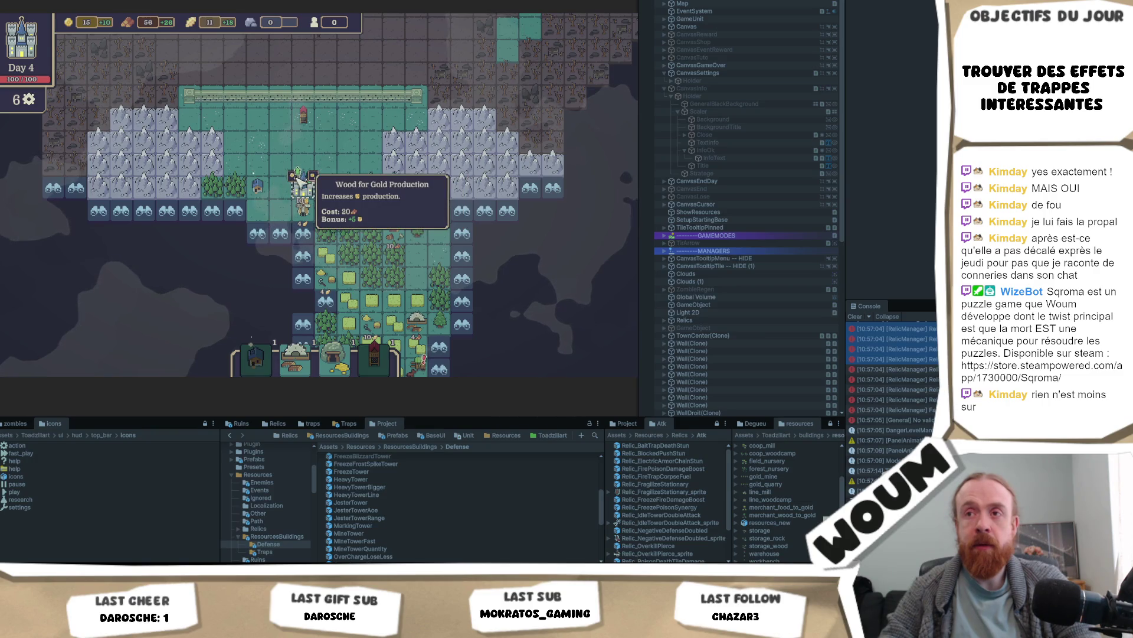
left_click(301, 177)
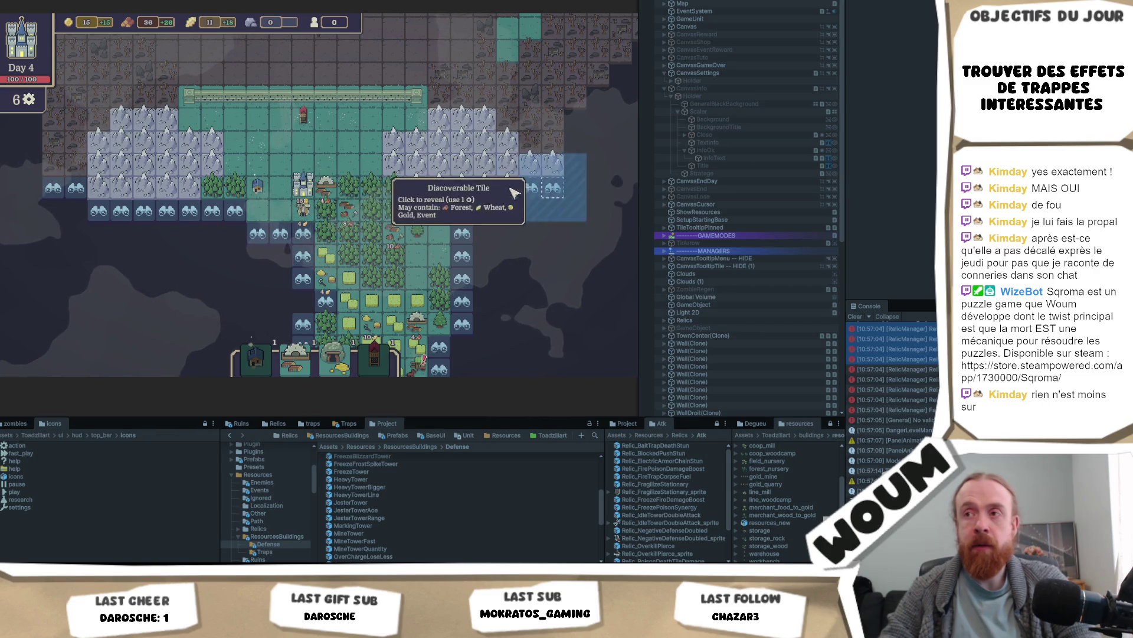
left_click(553, 188)
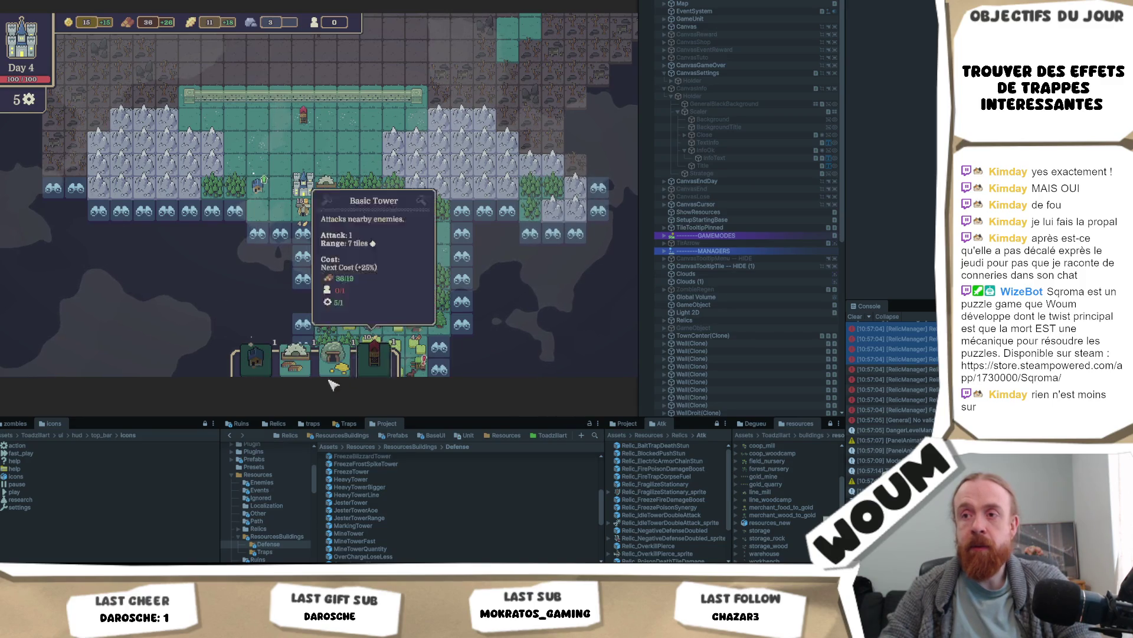
left_click(334, 357)
left_click(553, 188)
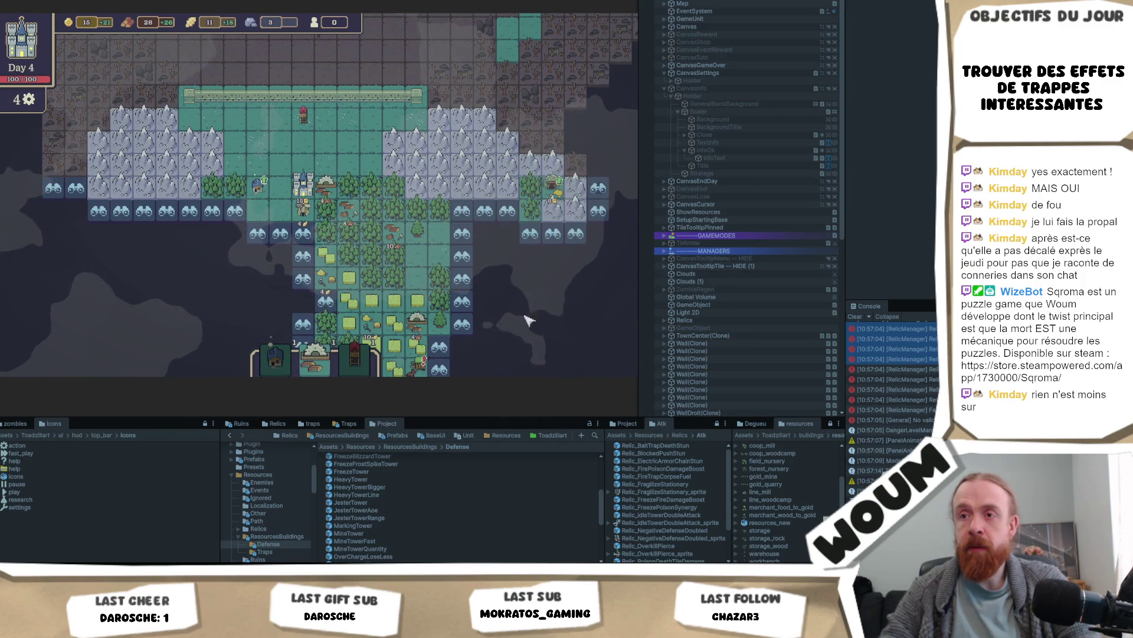
Step: Place the Automatic Chopping building and reveal the fog tiles below the farmland
left_click(329, 368)
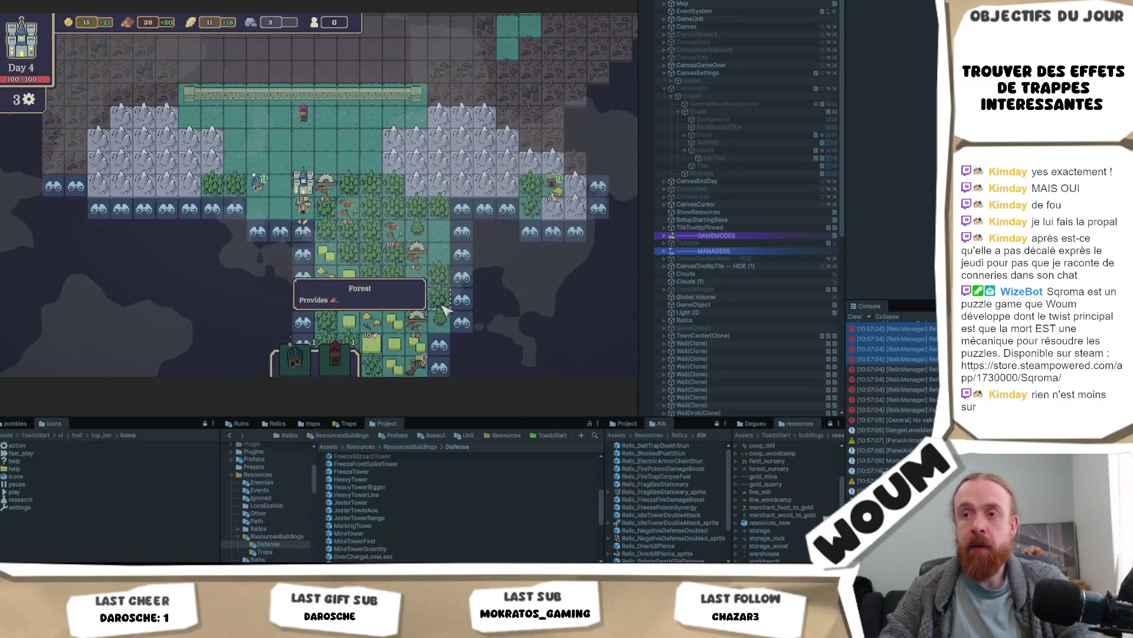
scroll(341, 212, "down", 3)
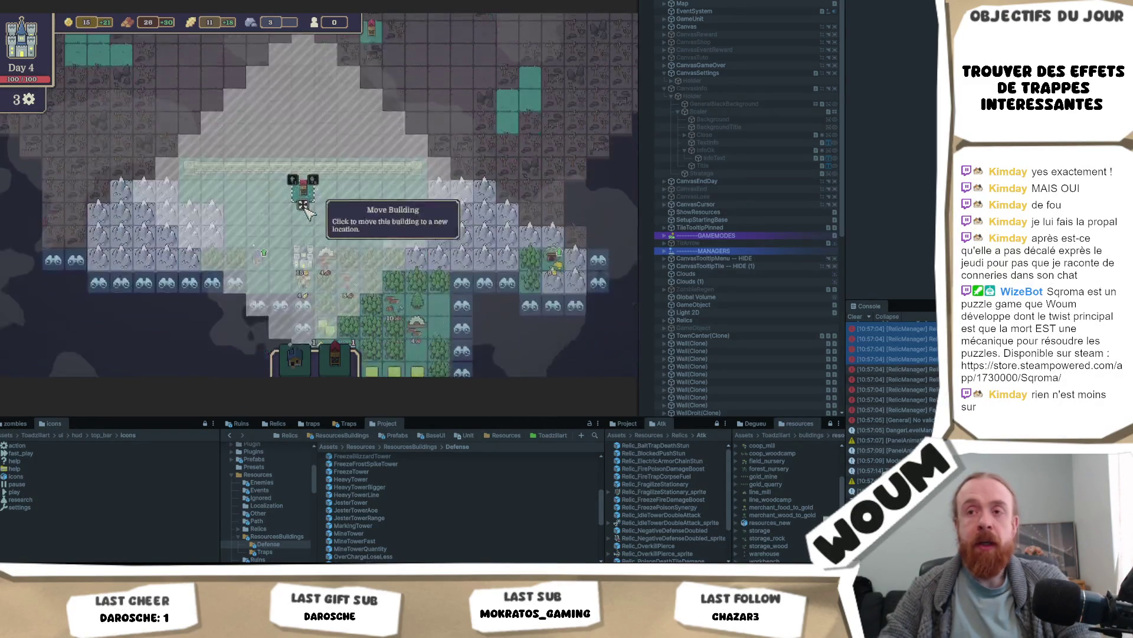
left_click(304, 307)
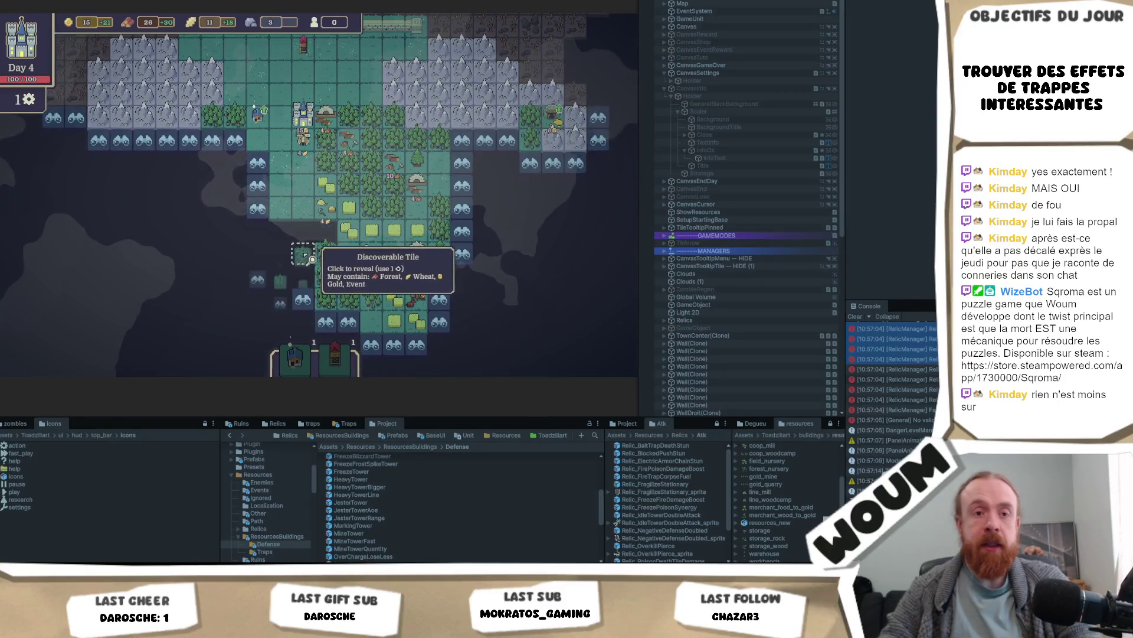
scroll(315, 260, "down", 2)
left_click(316, 260)
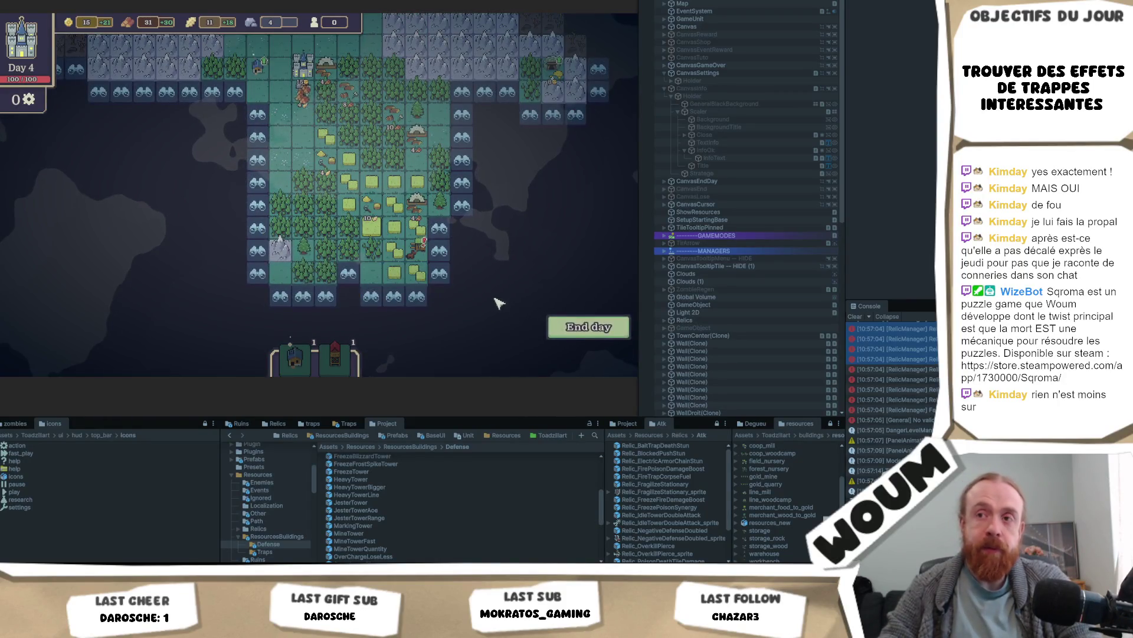
Step: End day 4, let the night wave play, and dismiss the defense results
left_click(586, 331)
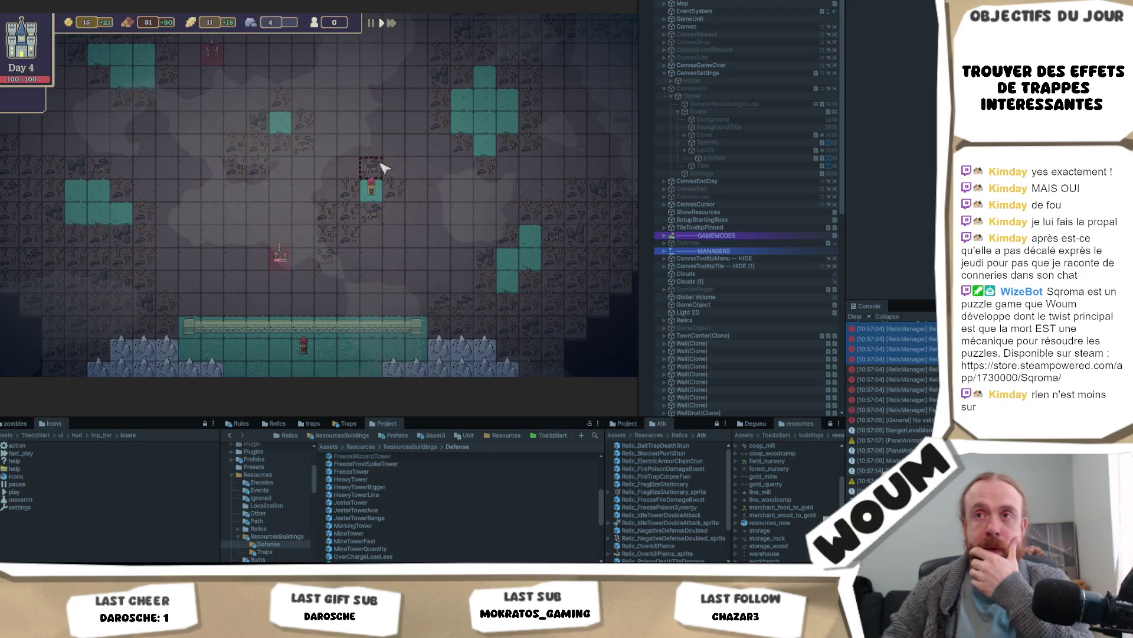
mouse_move(304, 348)
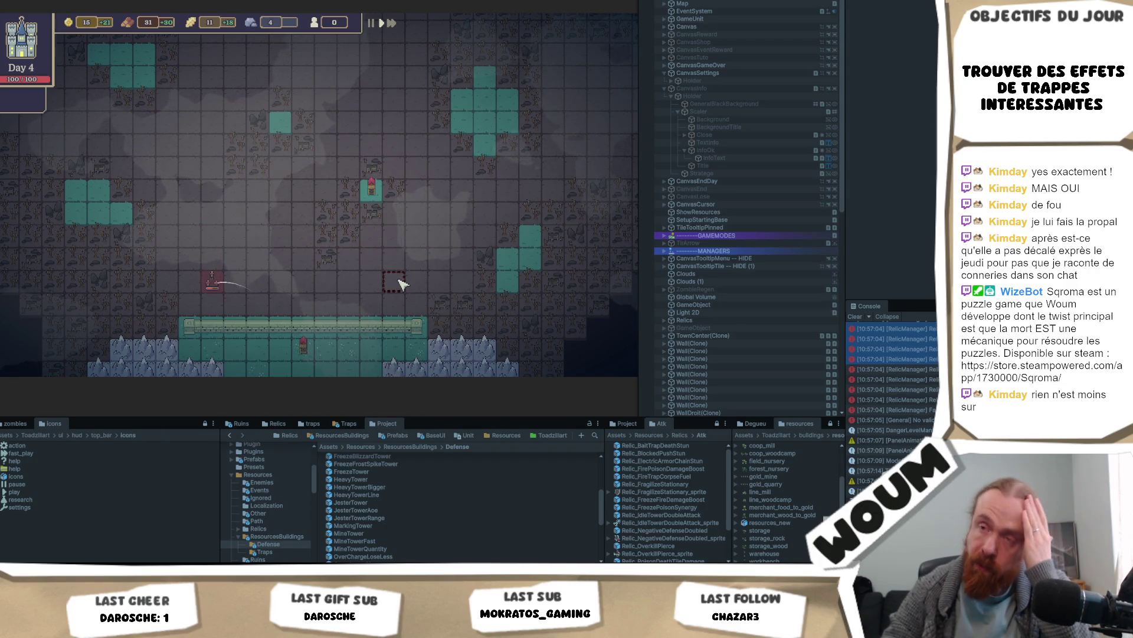
left_click(345, 265)
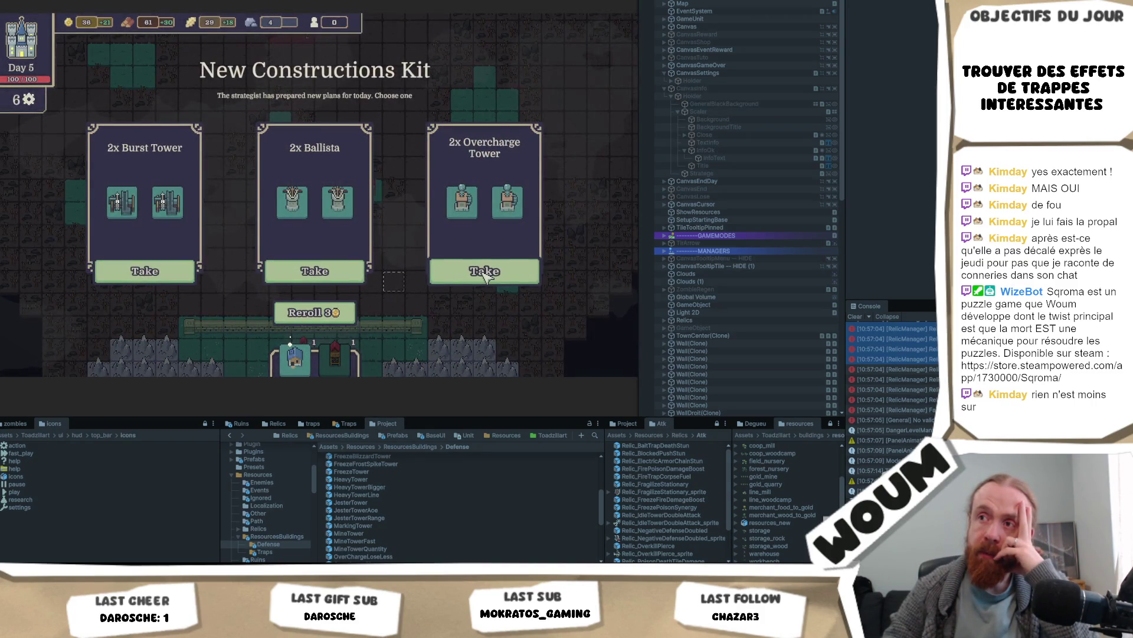
Step: Take the two Ballistas and the Growing House from the kits, and build the Growing House
mouse_move(463, 203)
mouse_move(310, 212)
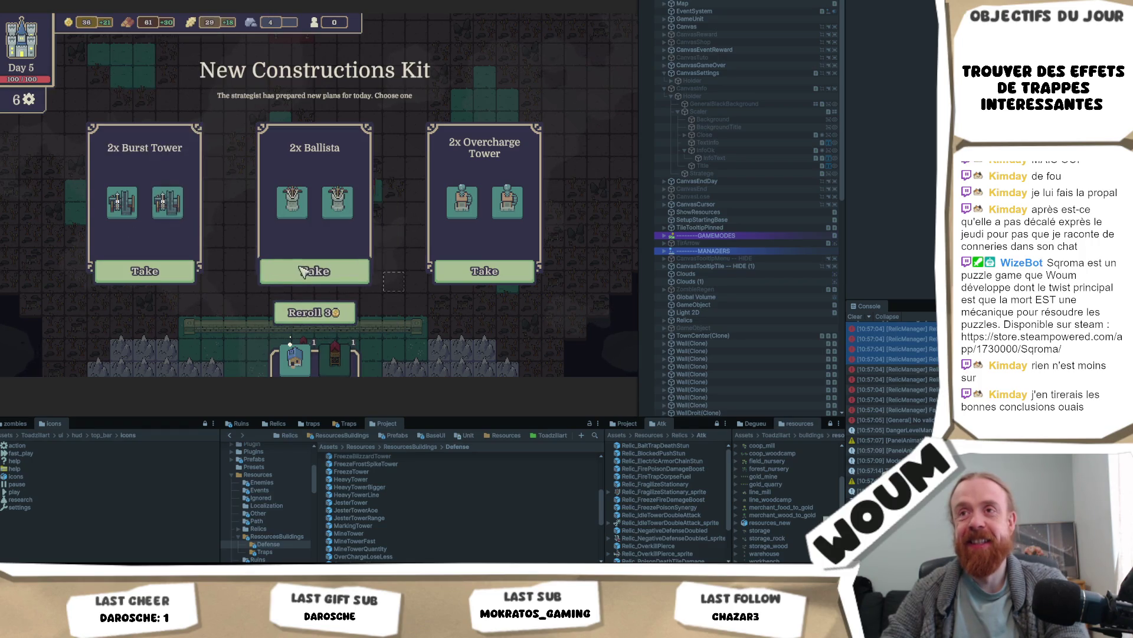
left_click(323, 270)
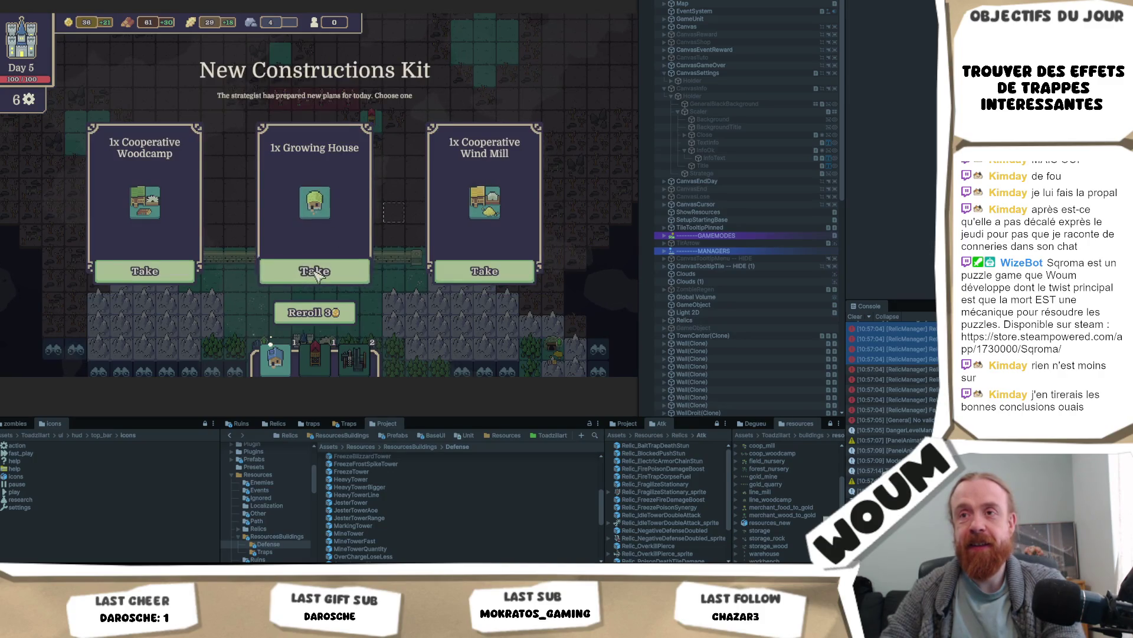
left_click(315, 250)
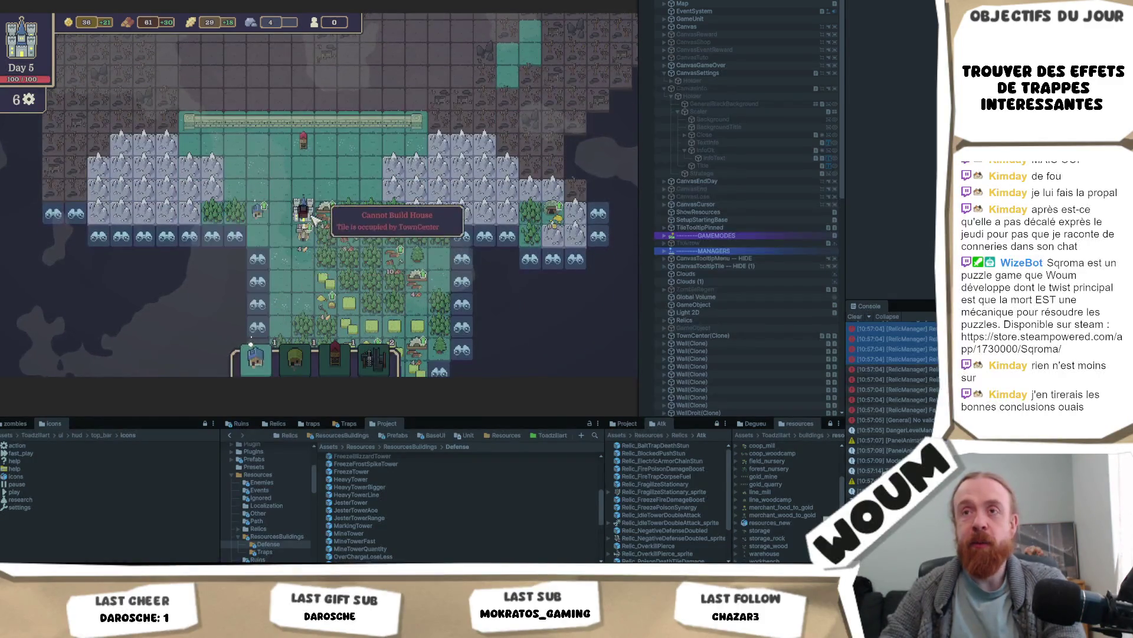
left_click(276, 219)
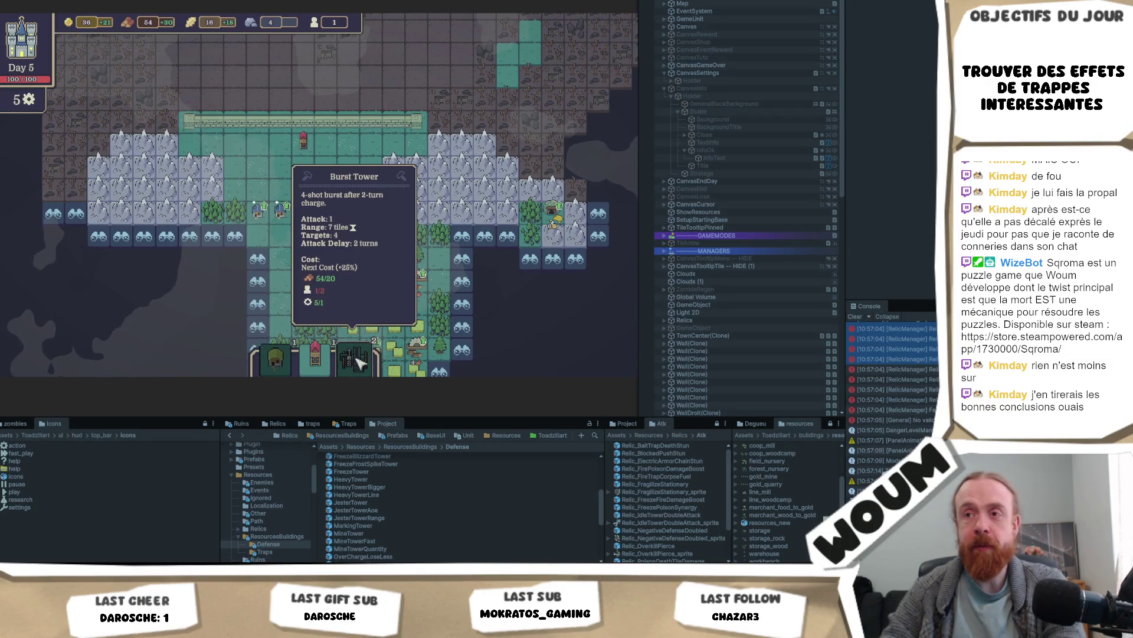
Step: Place a tower on the map and resolve the Pilfered Goods Wagon with Take Items Carefully
left_click(354, 357)
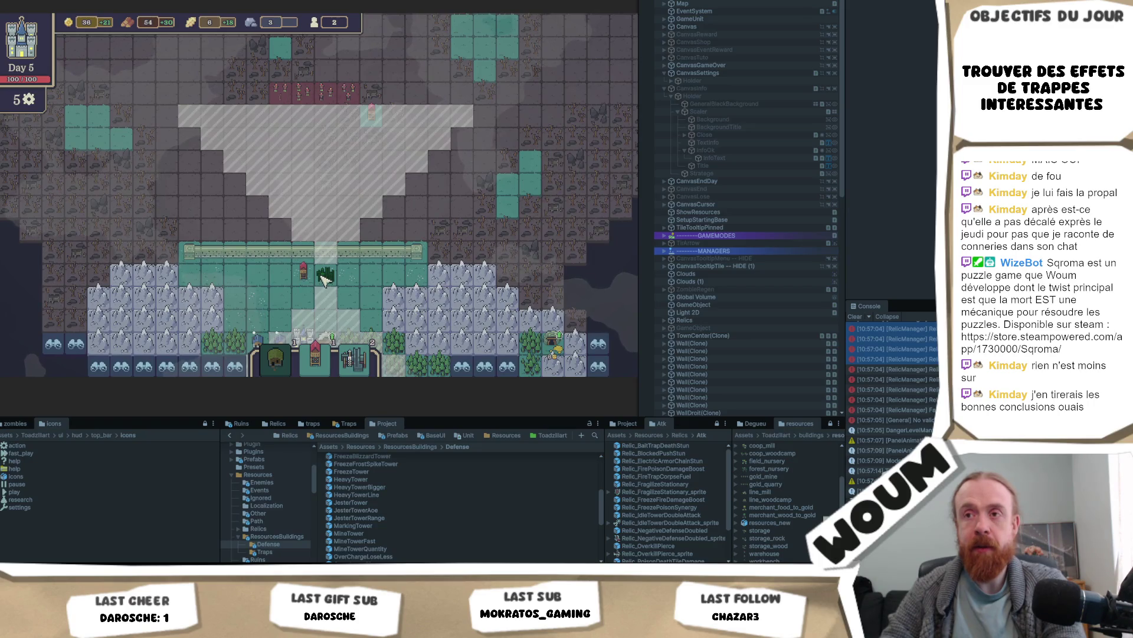
left_click(324, 278)
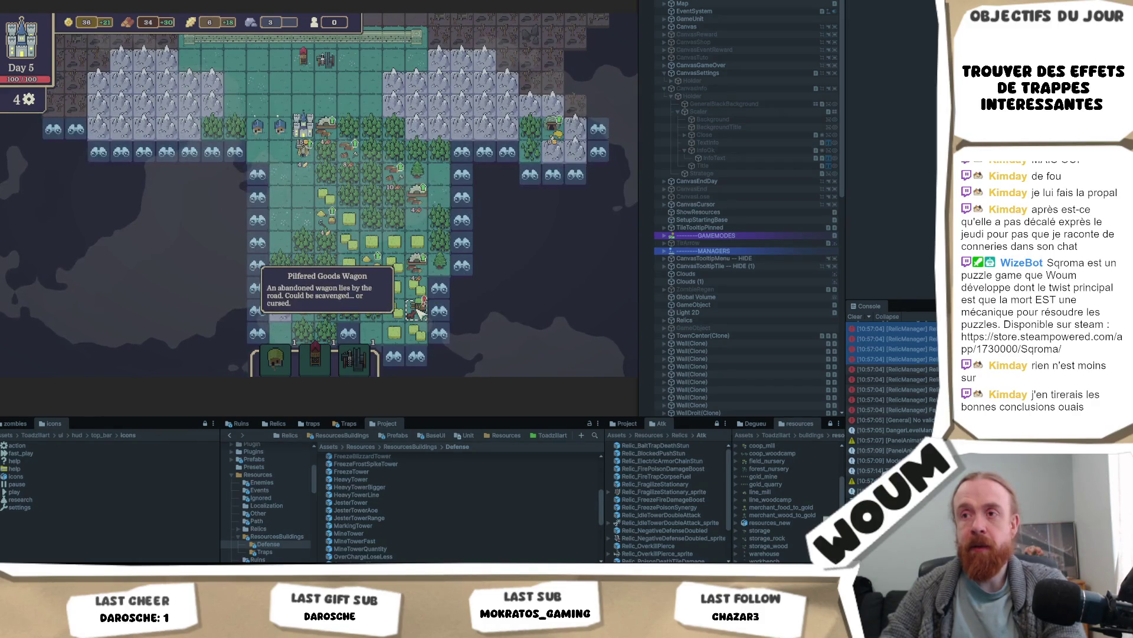
left_click(418, 313)
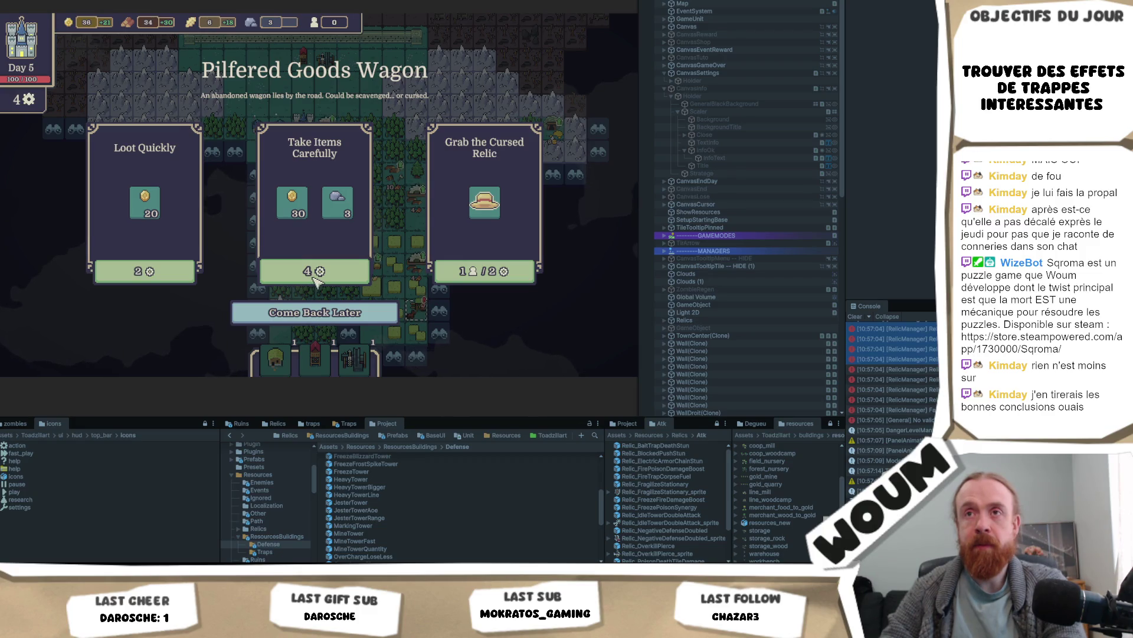
left_click(315, 272)
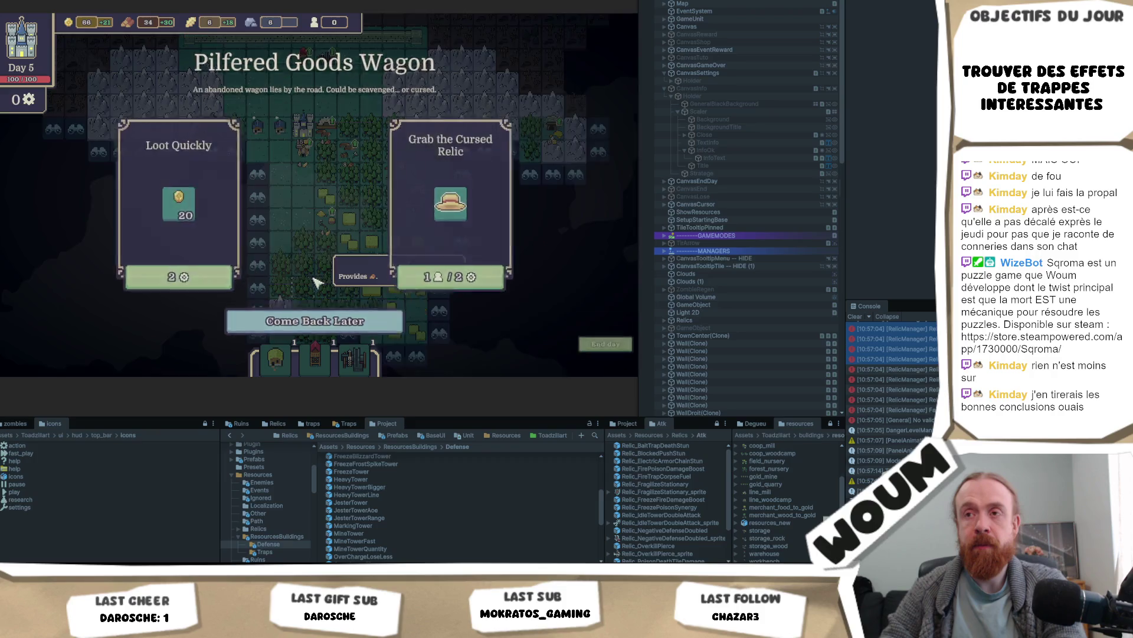
Step: End day 5 and let the night wave play until the Bait/Fire/Freeze trap kit appears
left_click(596, 338)
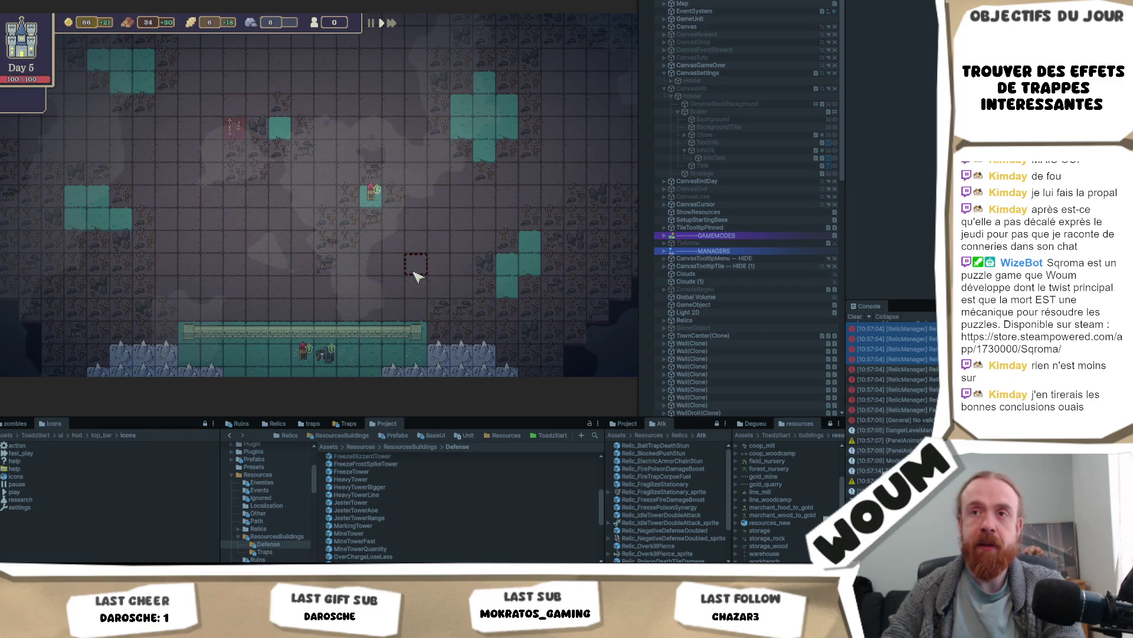
mouse_move(304, 354)
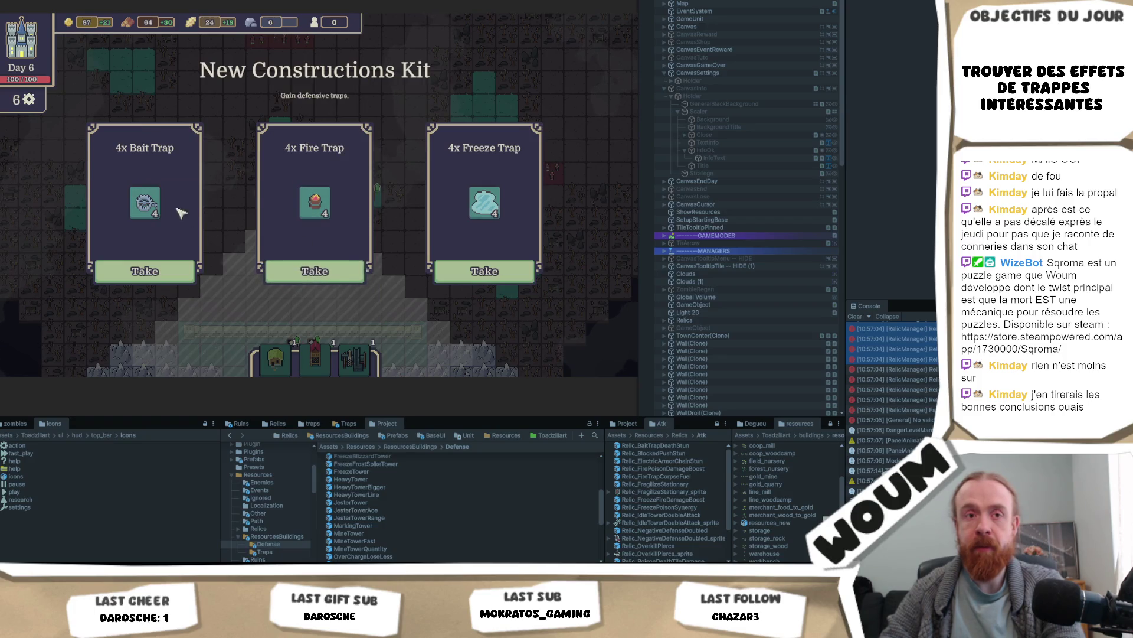
Step: Take the 4x Fire Trap, then the 1x House of Work from the next kit, ready for placement
mouse_move(310, 204)
mouse_move(522, 214)
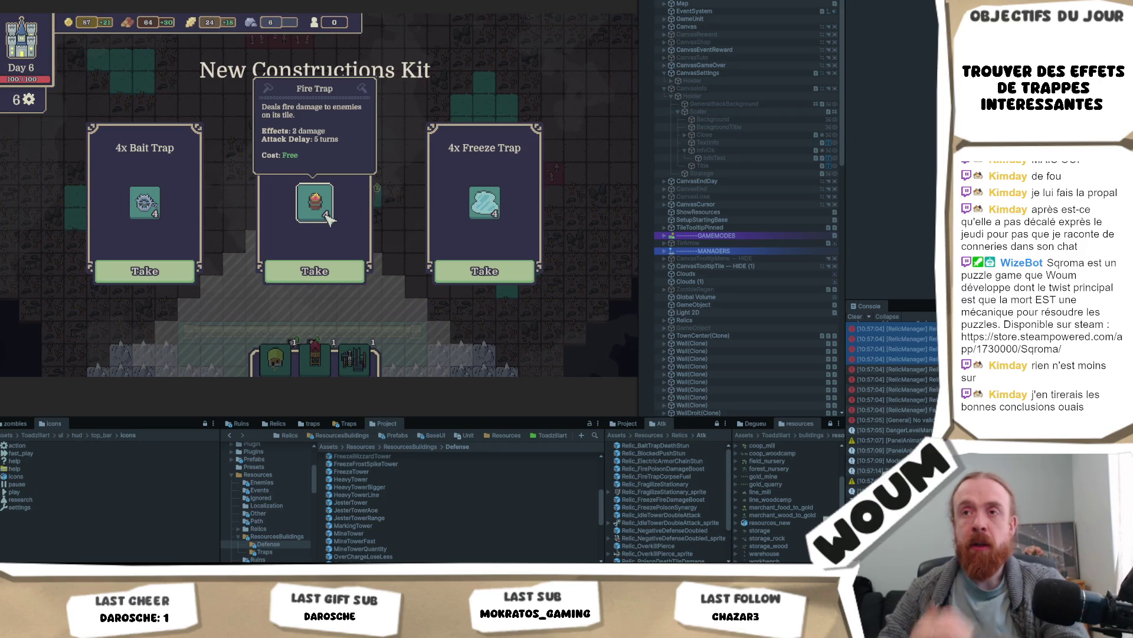
mouse_move(155, 204)
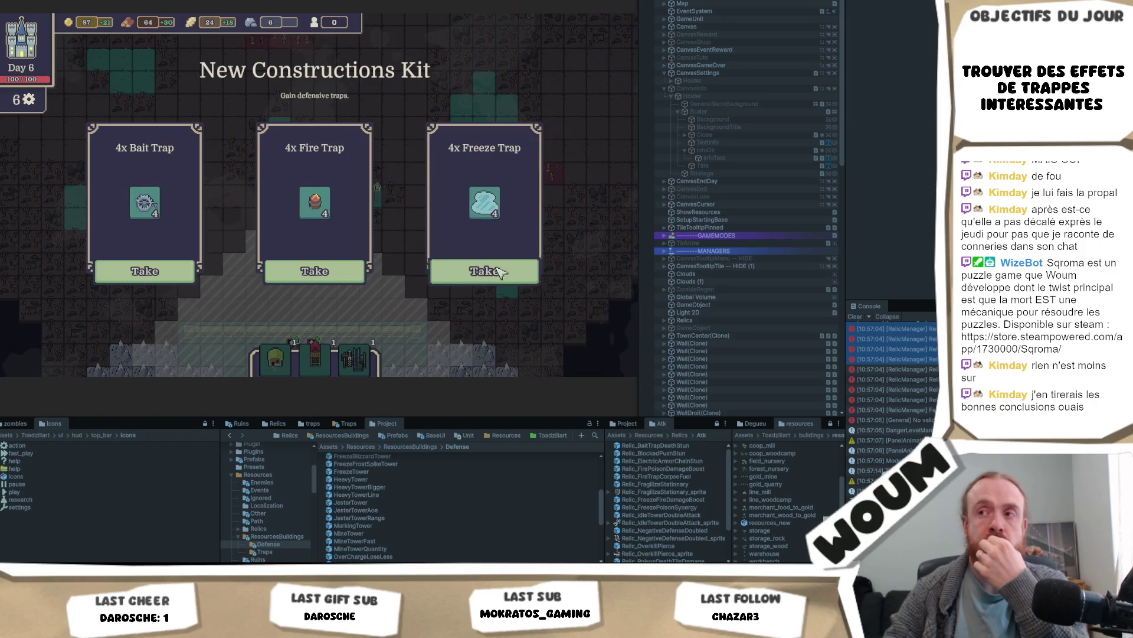
left_click(349, 277)
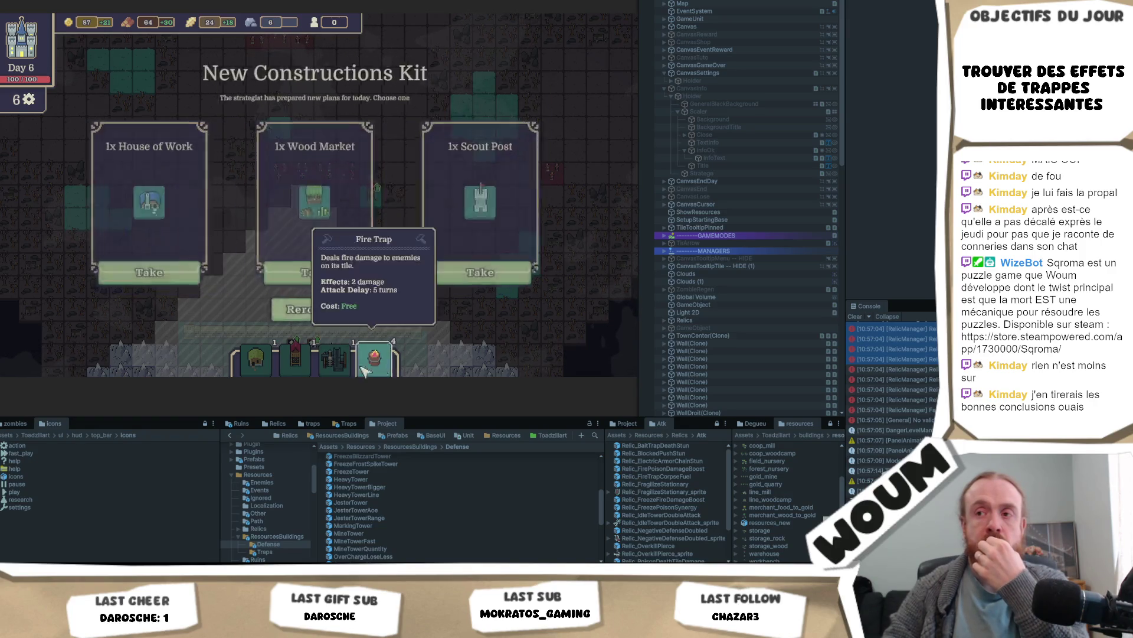
left_click(174, 271)
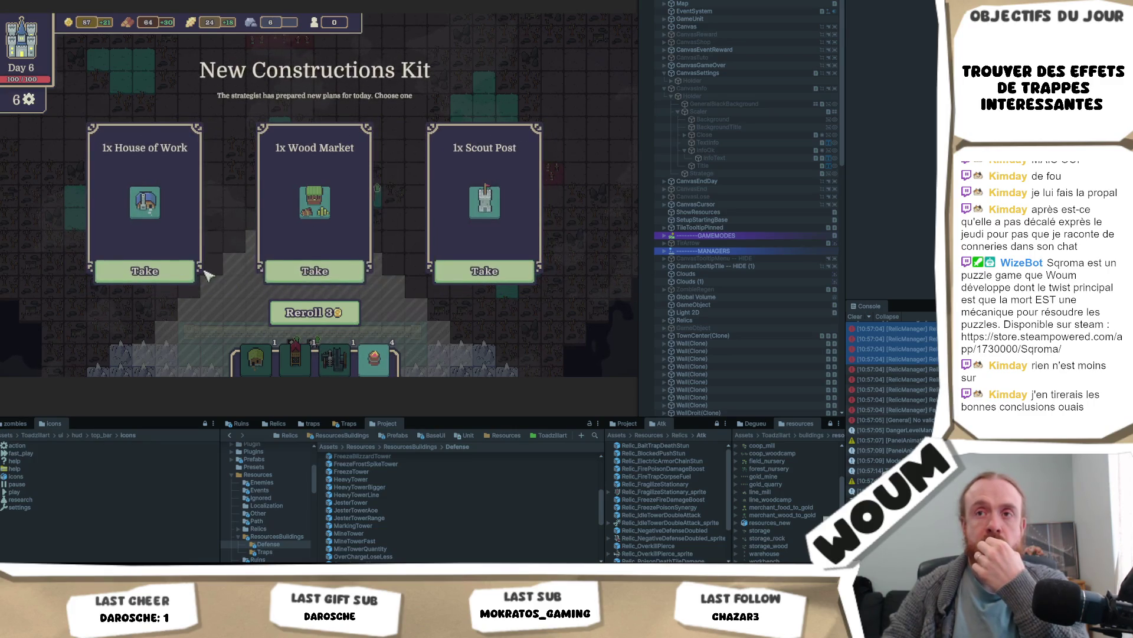
left_click(396, 369)
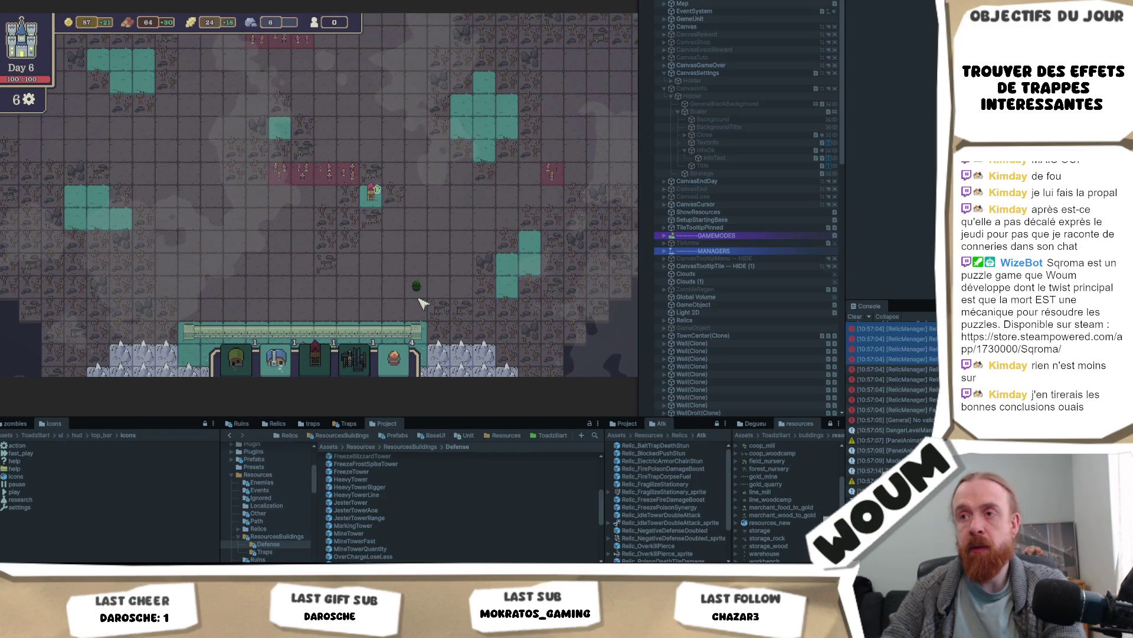
Step: Pan around the base and build the House of Work on a free tile
key("w")
key("a")
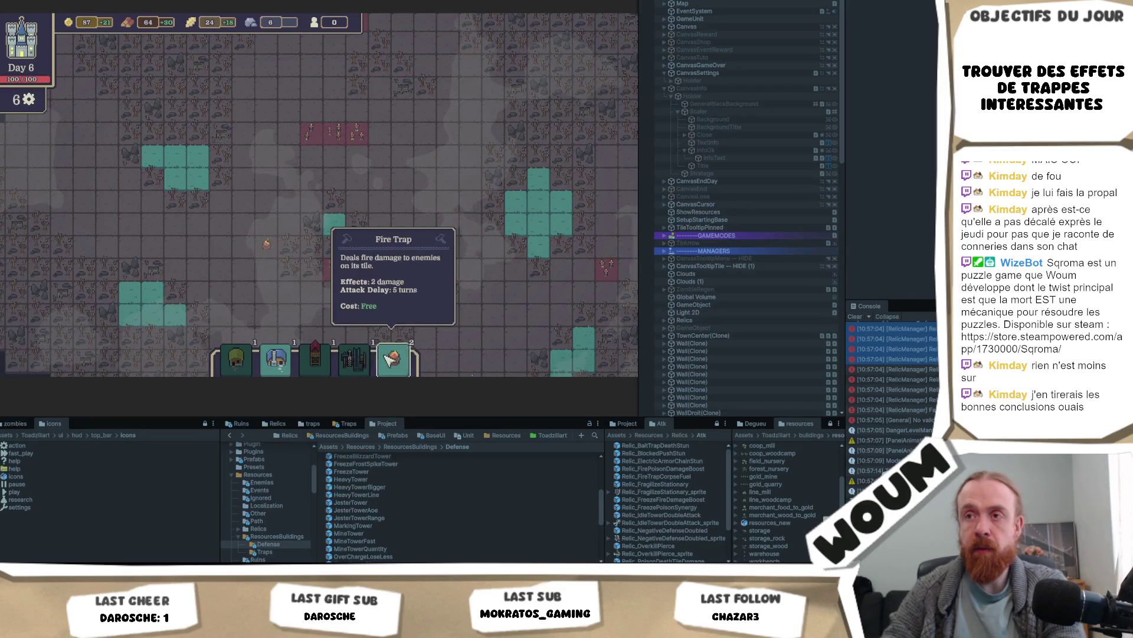
key("s")
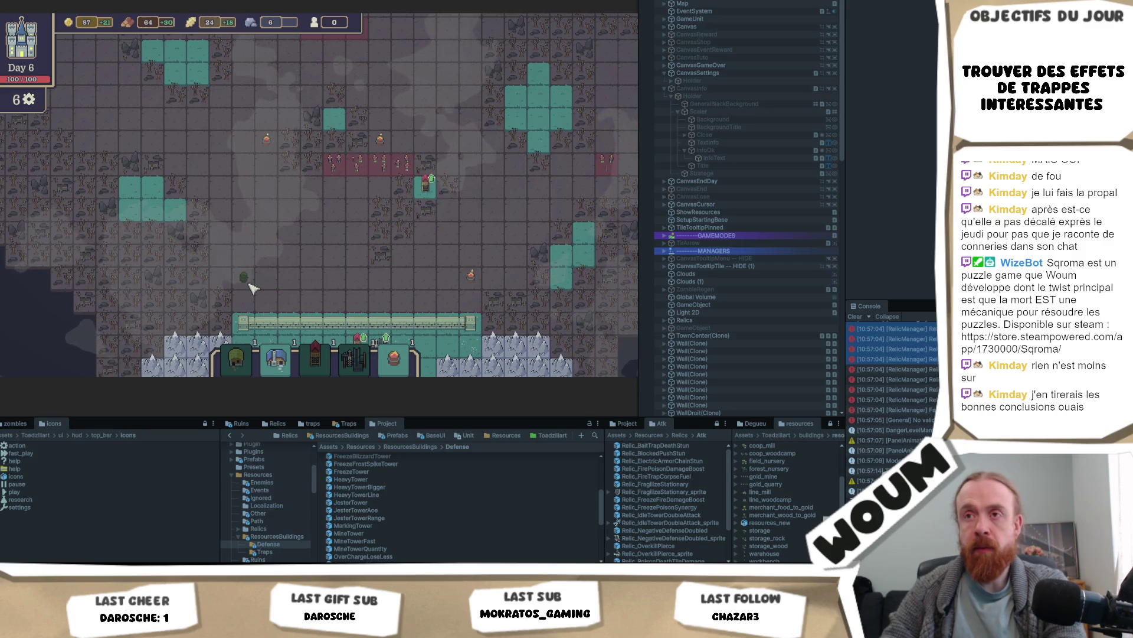
key("s")
key("d")
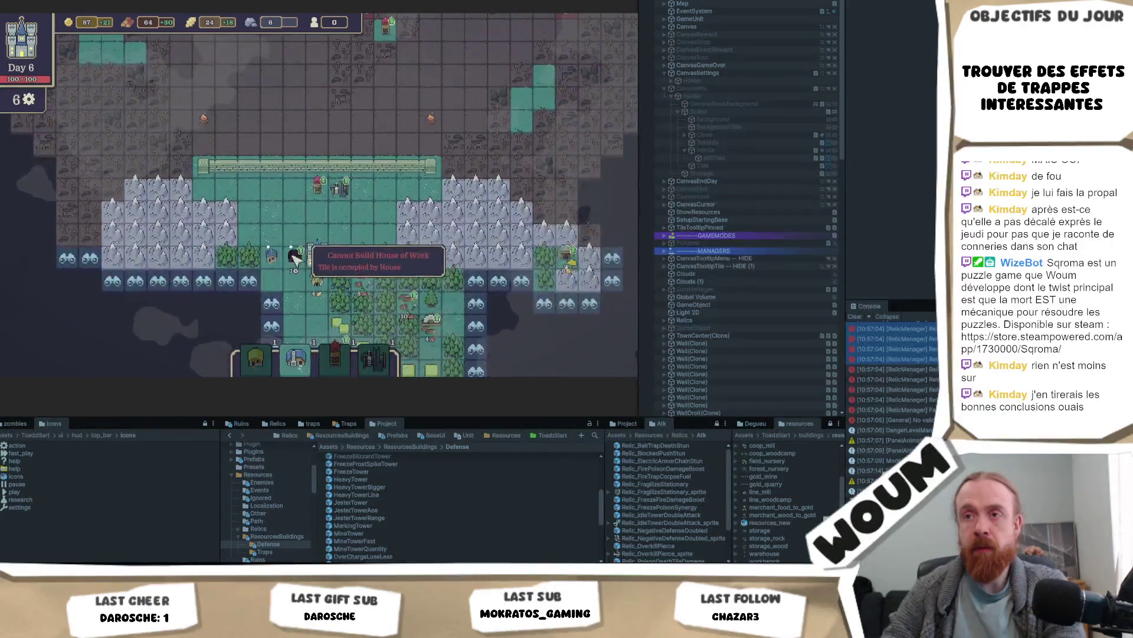
left_click(295, 279)
Step: Reveal the two fog tiles beside the forest, then end day 6 with Space
key("s")
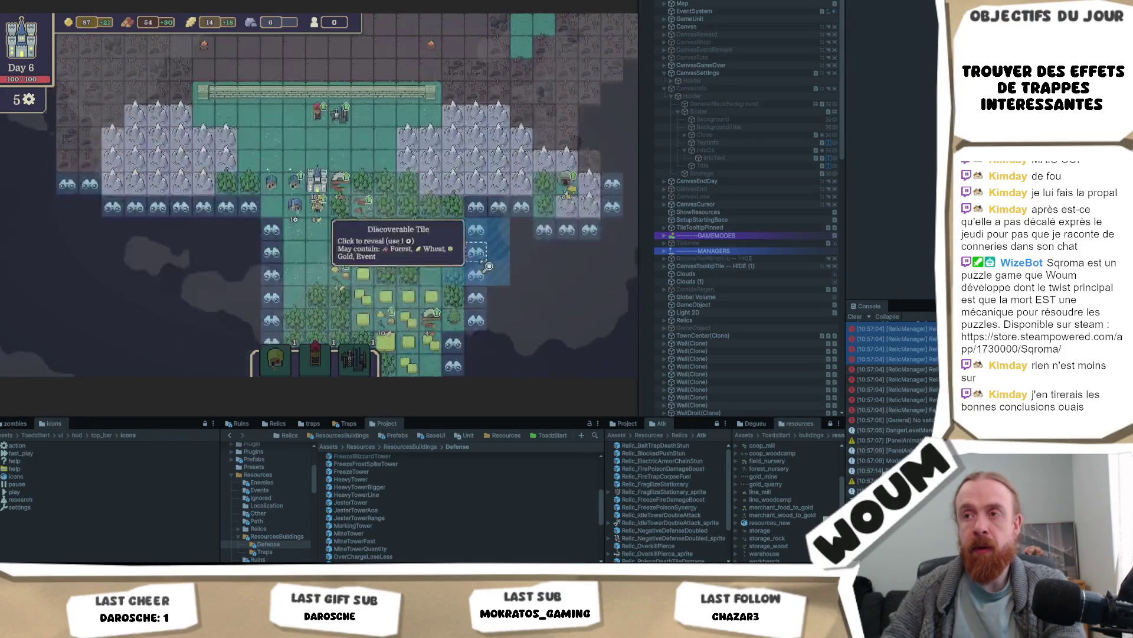
left_click(489, 267)
left_click(478, 236)
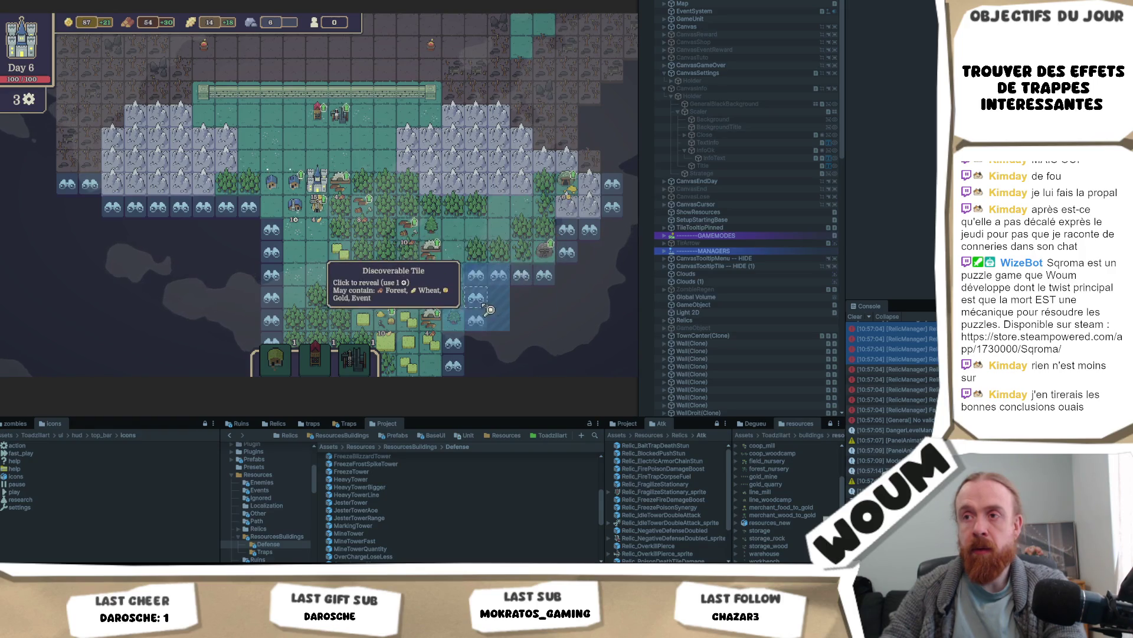
key("space")
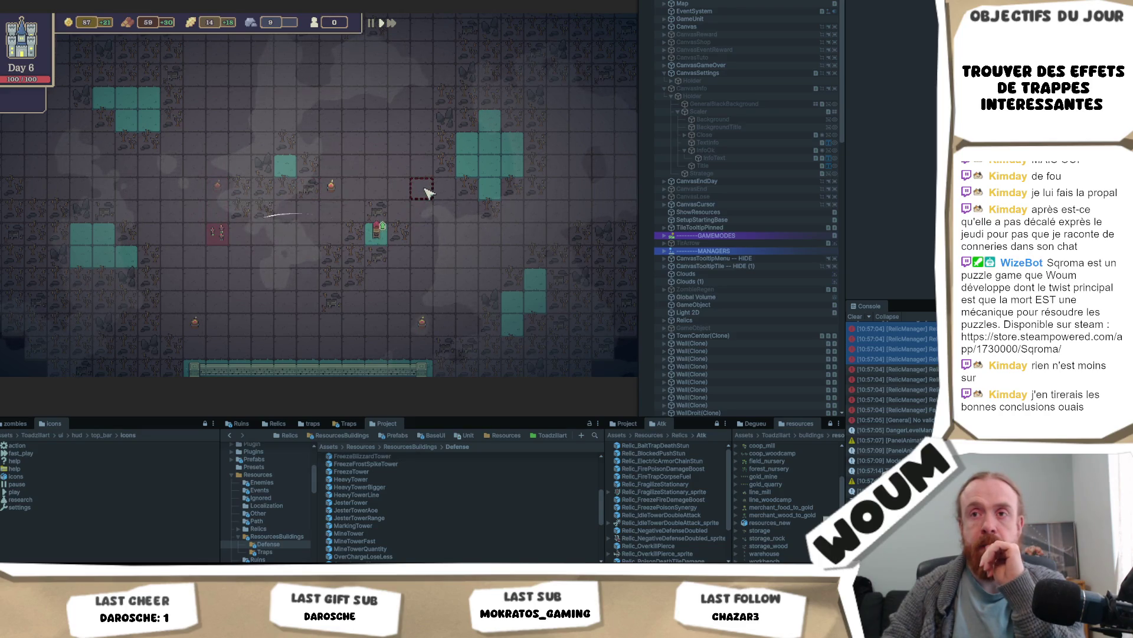
key("s")
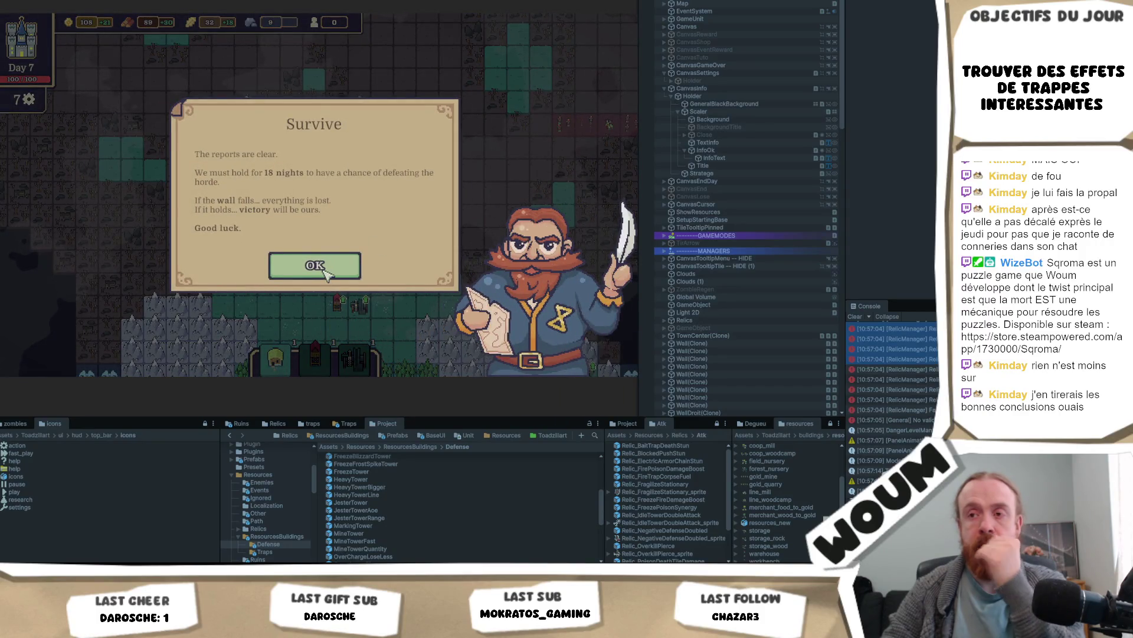
Step: Dismiss the Survive briefing and read the Vulnerability Exploit, Crippling Stillness and Wall Guardian relic cards
left_click(326, 273)
mouse_move(317, 215)
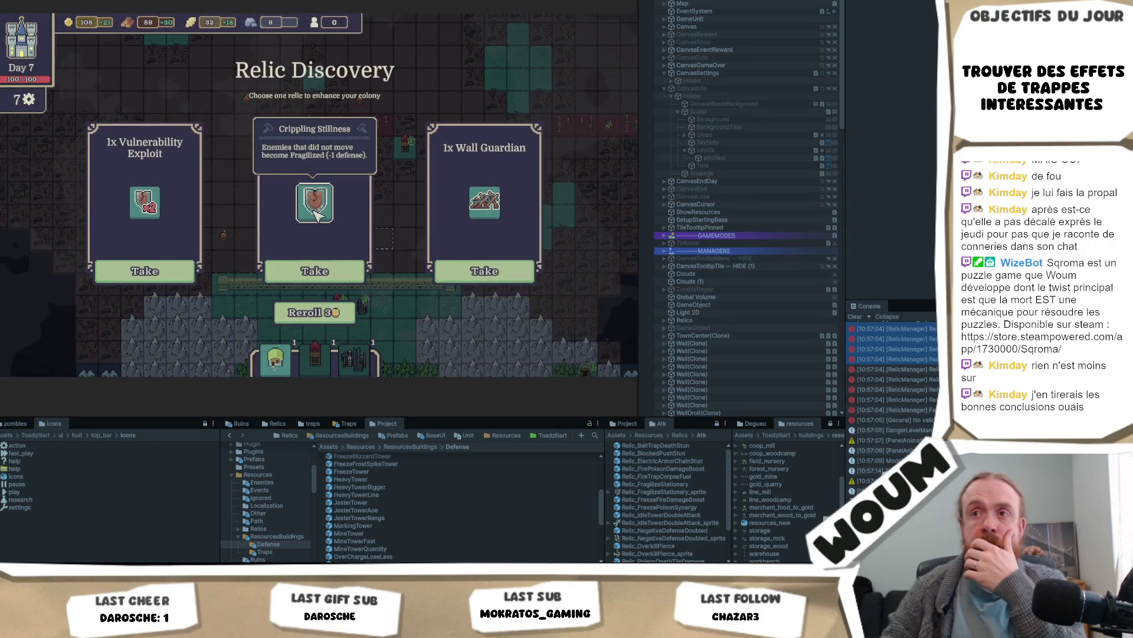
mouse_move(452, 208)
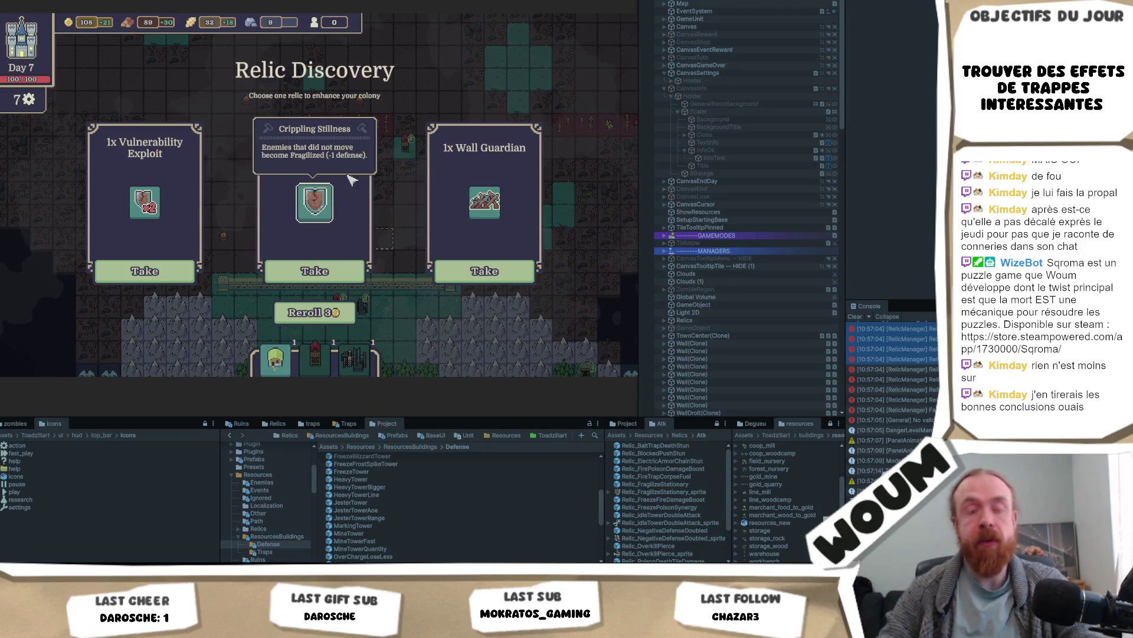
key("alt+Tab")
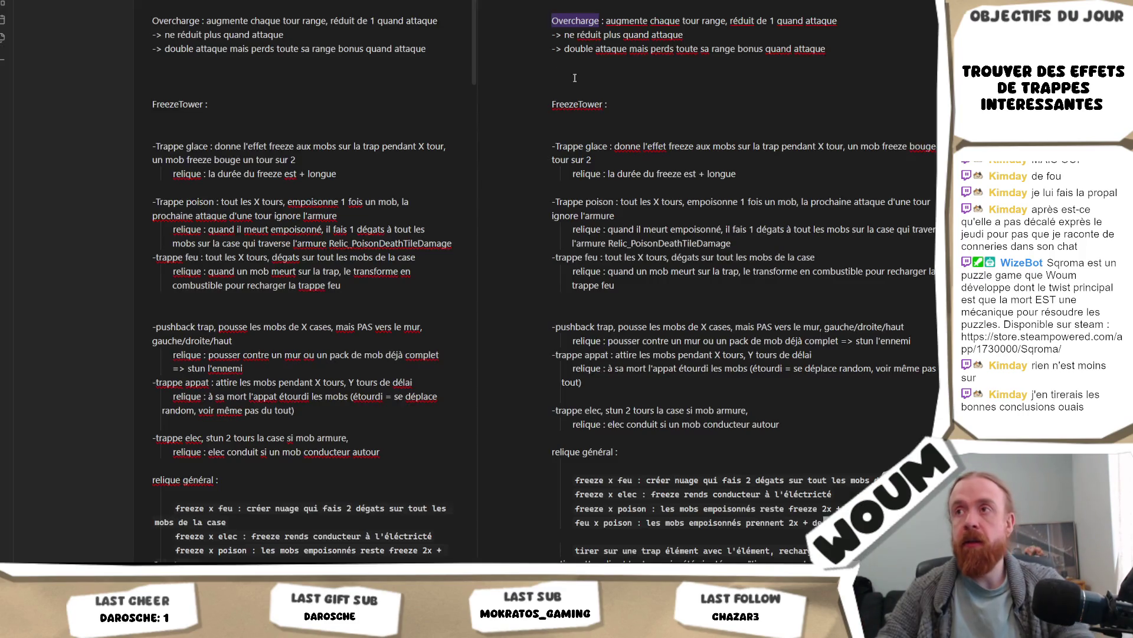
Step: Add a 'Les reliques' line with 'réduire nb trap' beneath it to the design notes
type("Les reliques")
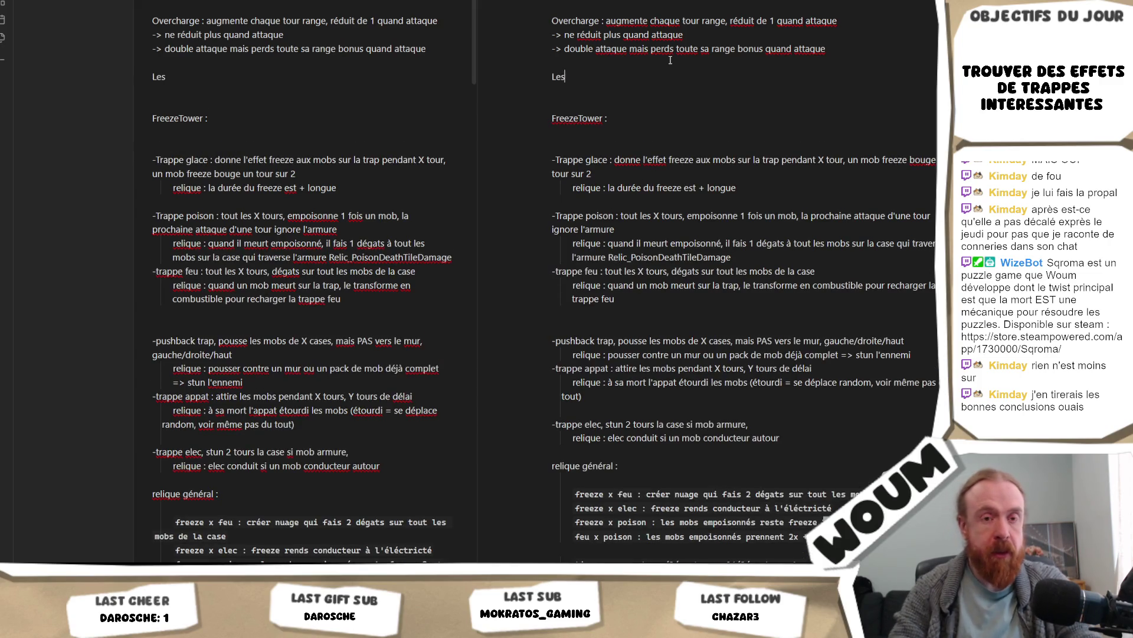
key("Return")
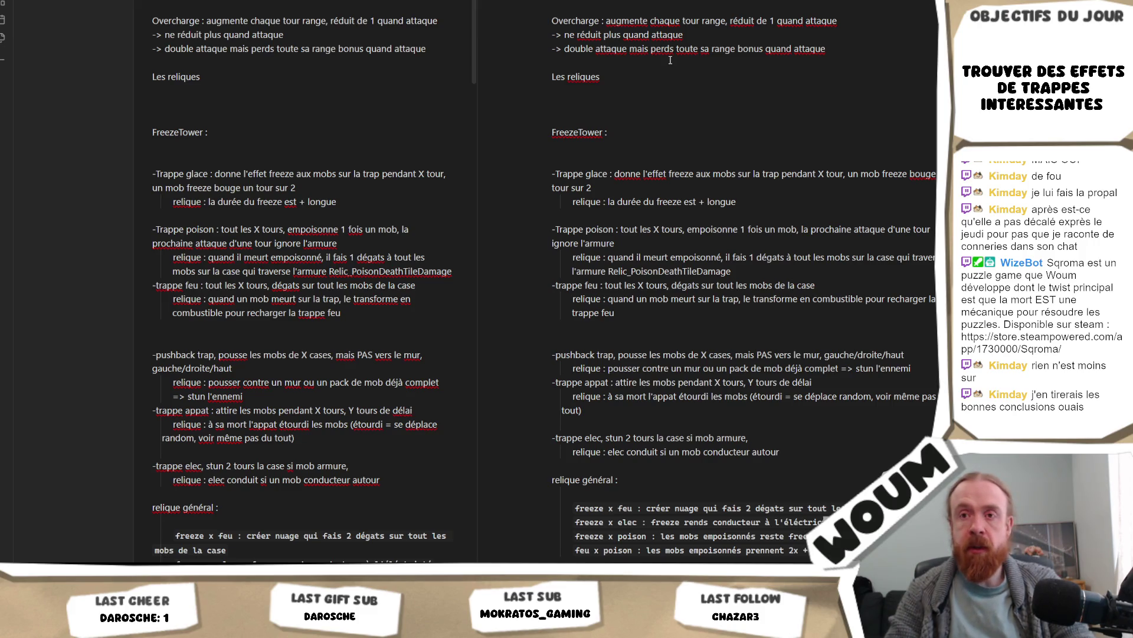
type("réduire nb trap")
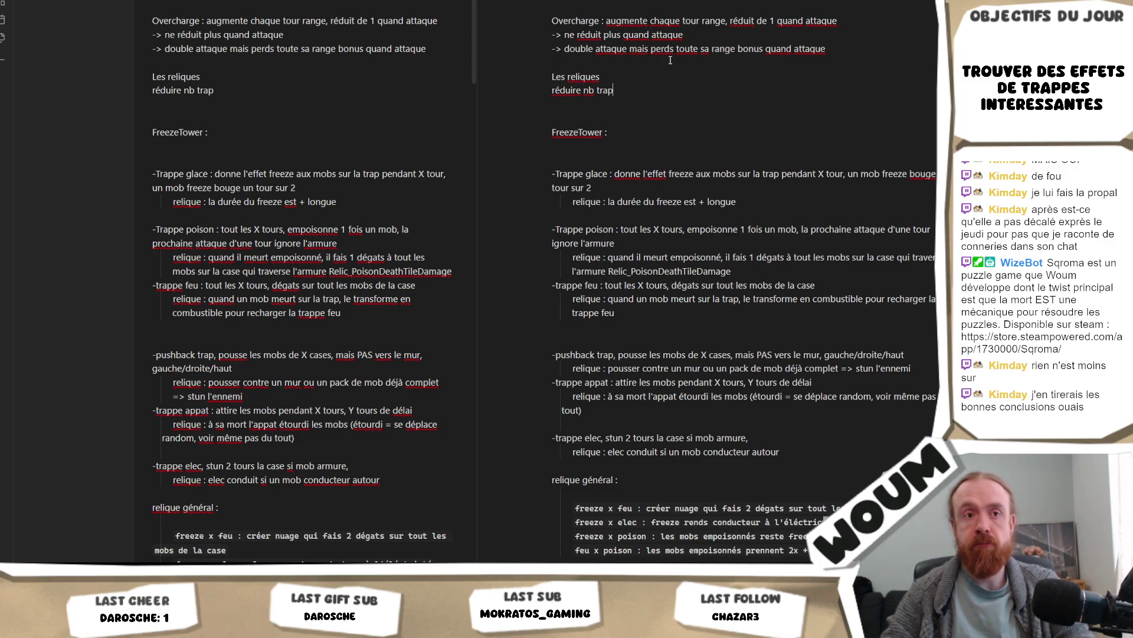
key("alt+Tab")
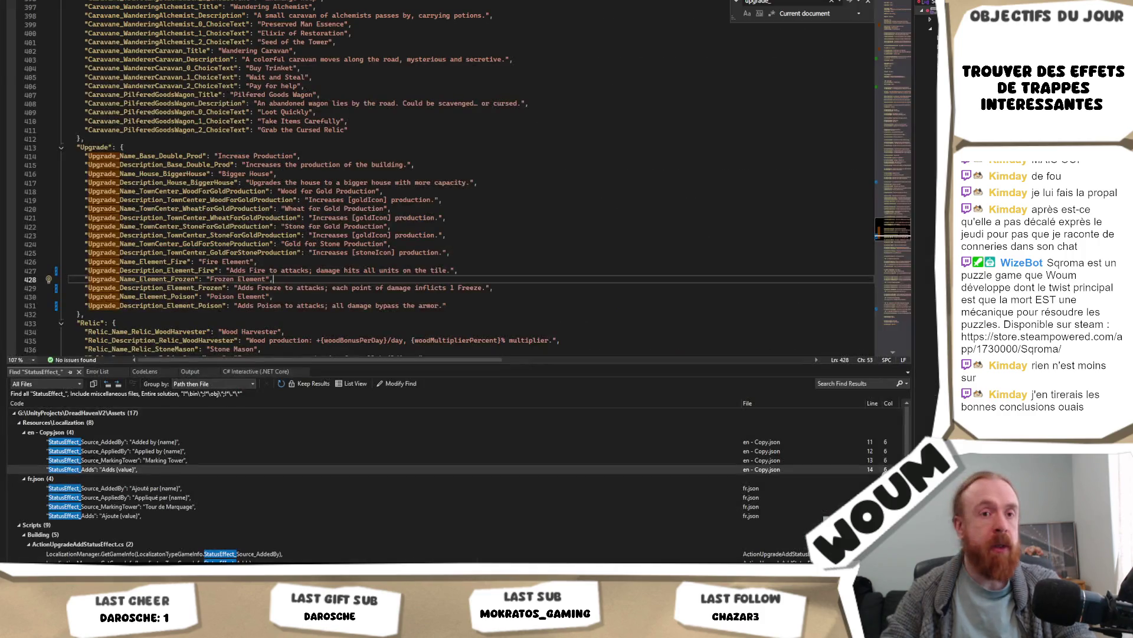